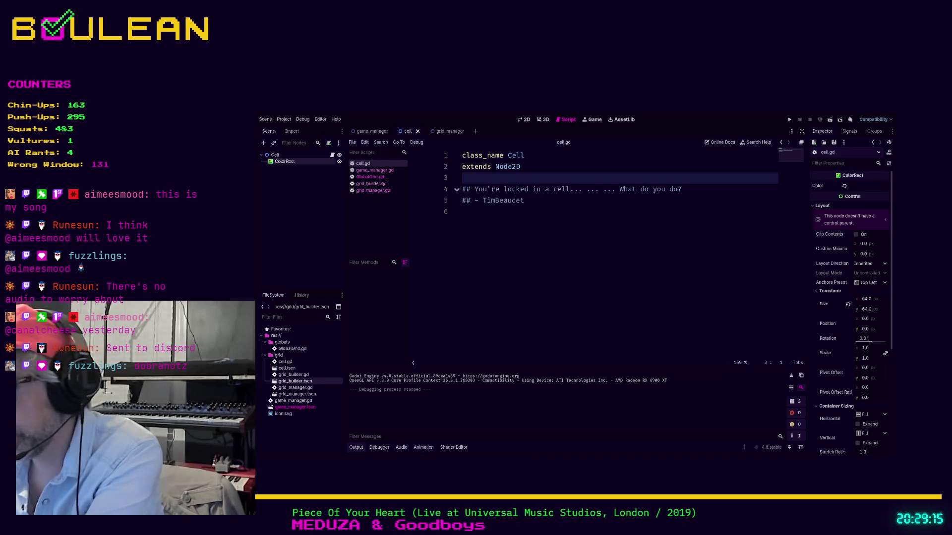
# Bring the web browser in front of the Godot editor with Alt+Tab.
pyautogui.hotkey('alt', 'Tab')
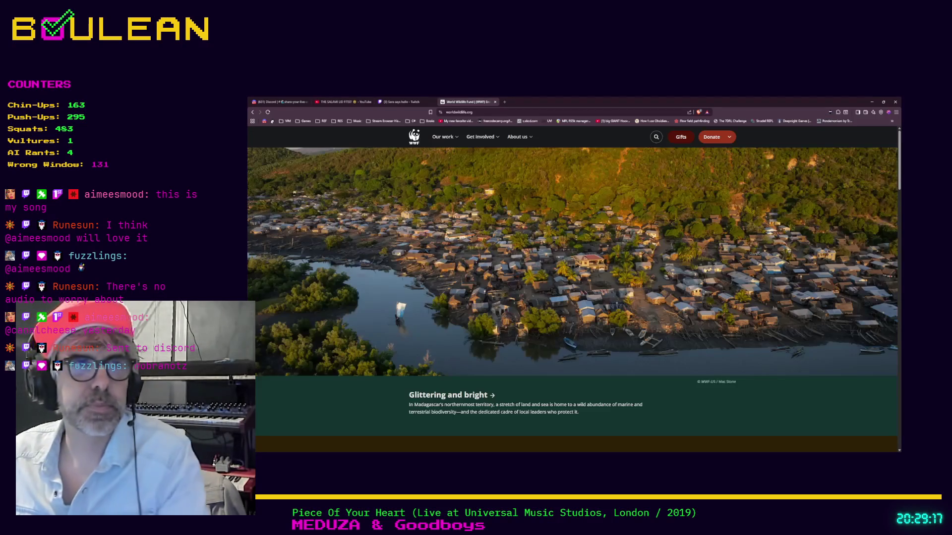
# Switch Chrome to the Discord tab and reload it.
pyautogui.click(276, 103)
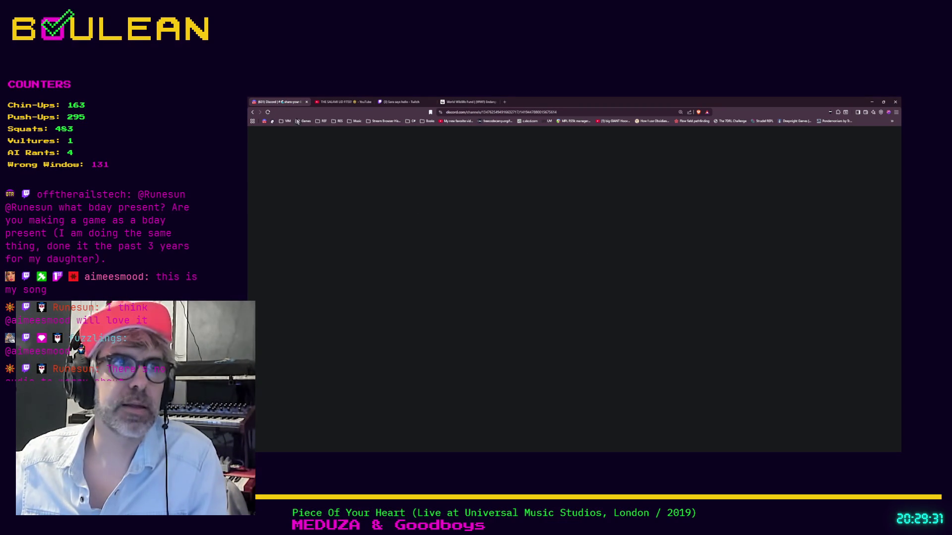
pyautogui.click(267, 112)
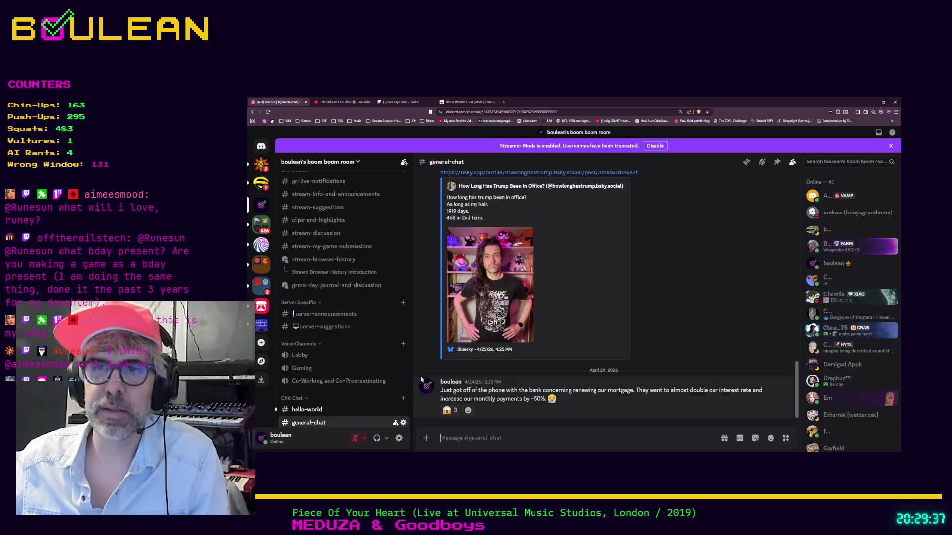
# Open and read the #hello-world channel in Discord, then minimize the window.
pyautogui.scroll(-1, 313, 399)
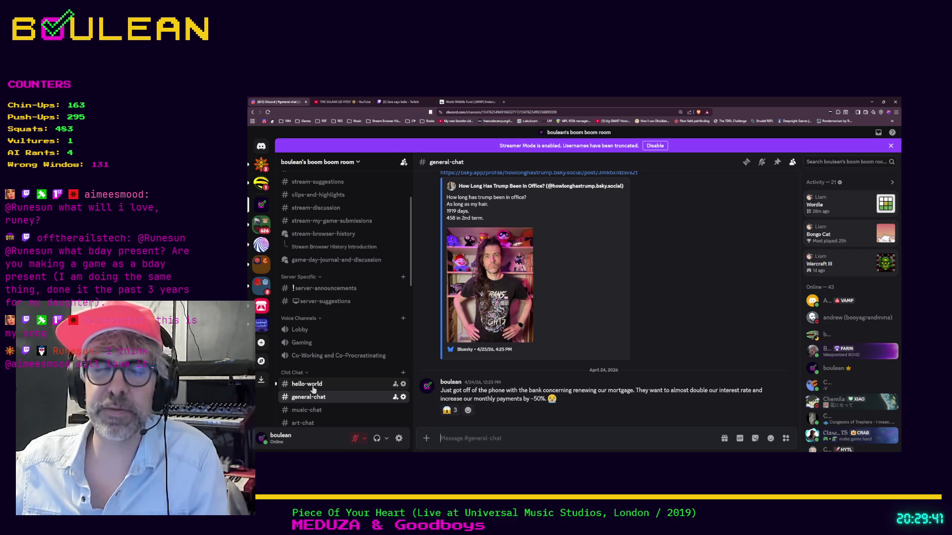
pyautogui.scroll(1, 317, 388)
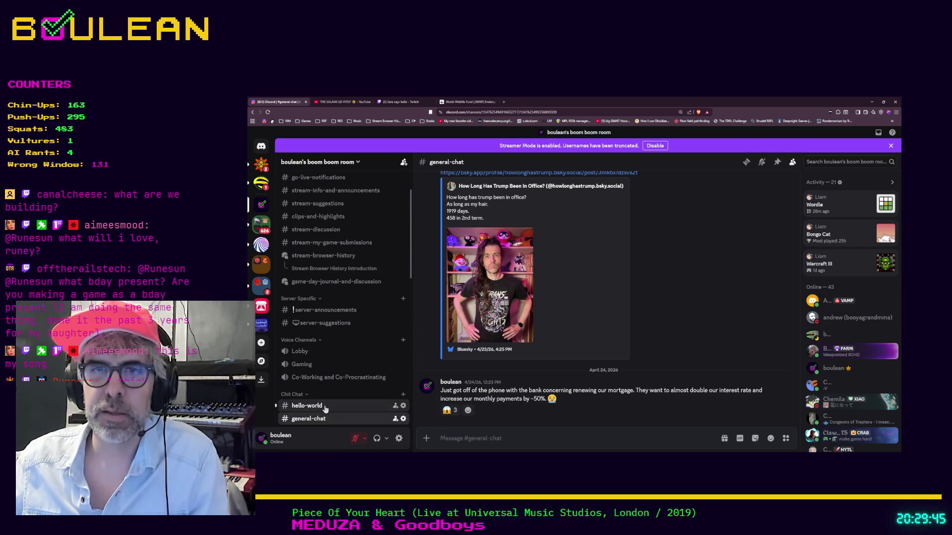
pyautogui.click(307, 405)
pyautogui.scroll(-5, 328, 404)
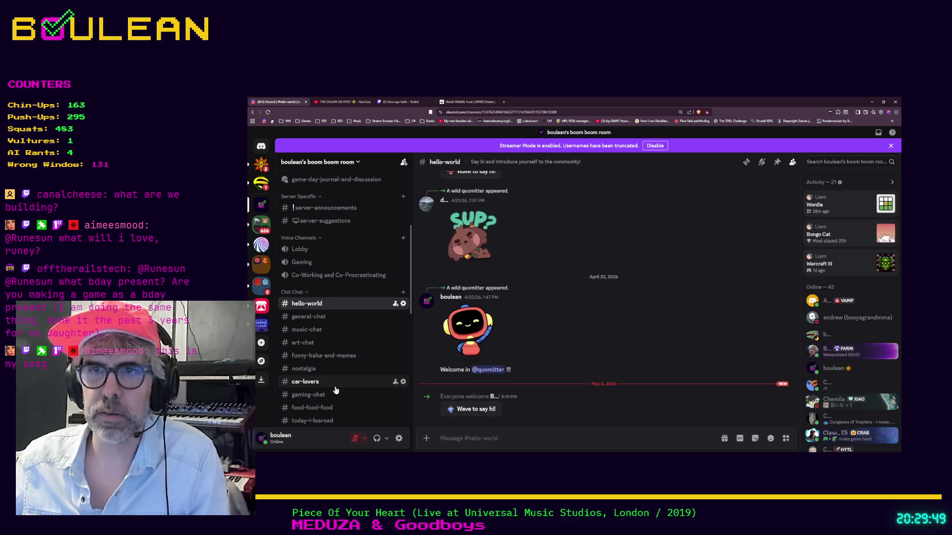
pyautogui.scroll(-1, 331, 378)
pyautogui.scroll(-10, 331, 378)
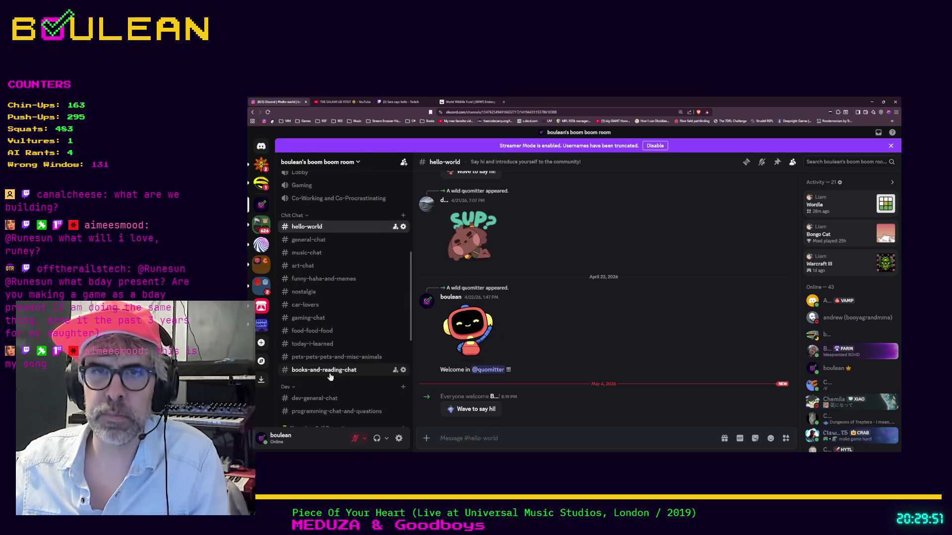
pyautogui.scroll(12, 345, 369)
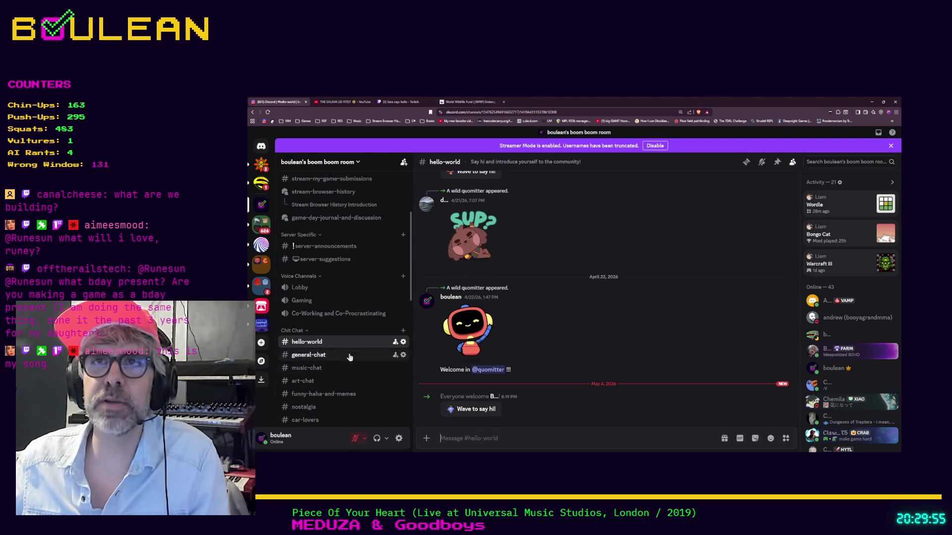
pyautogui.click(872, 102)
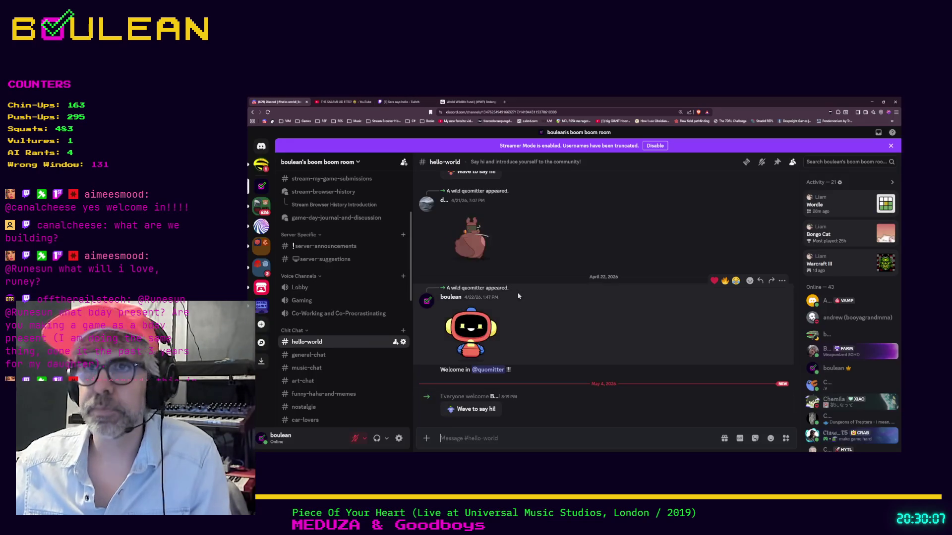
# Load runesun.itch.io/fairy-finder in a new browser tab.
pyautogui.hotkey('ctrl', 't')
pyautogui.write('runesun.itch.io/fairy-finder')
pyautogui.press('Return')
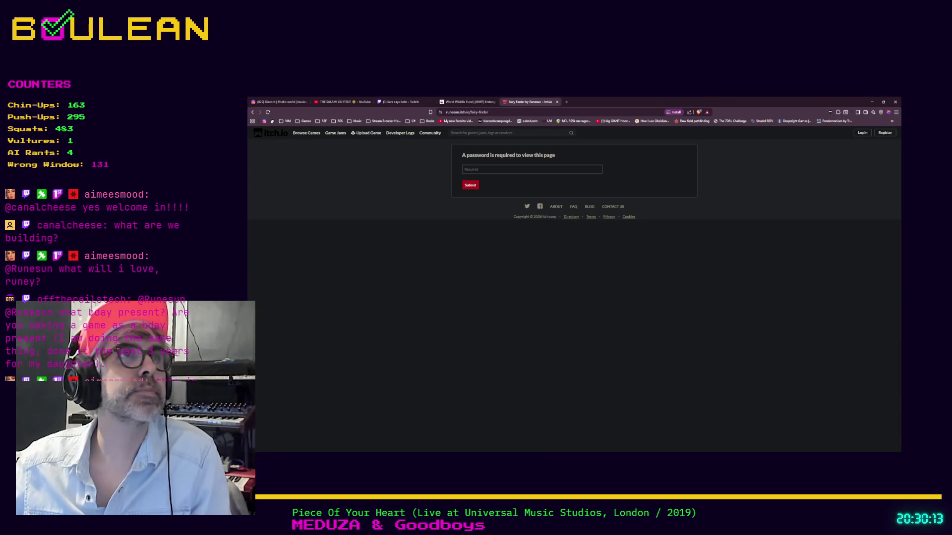
# Get past the Fairy Finder password page and run the game fullscreen.
pyautogui.click(557, 101)
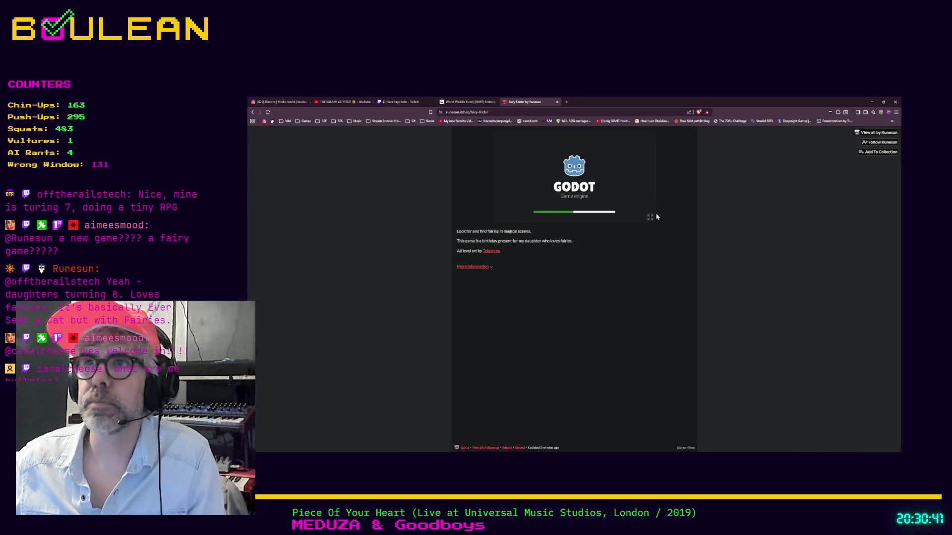
pyautogui.click(650, 216)
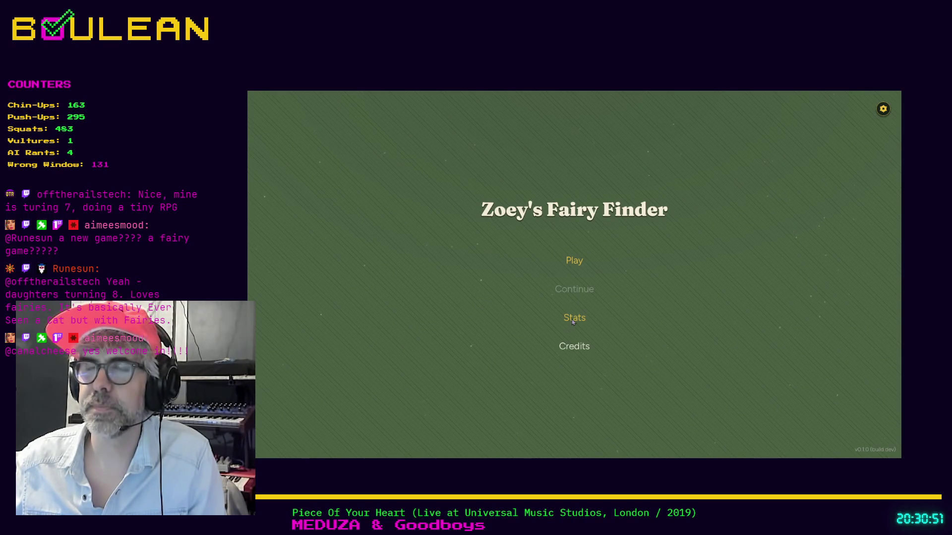
# Start a new game, open Mushroom Village, and continue to the next level.
pyautogui.click(574, 267)
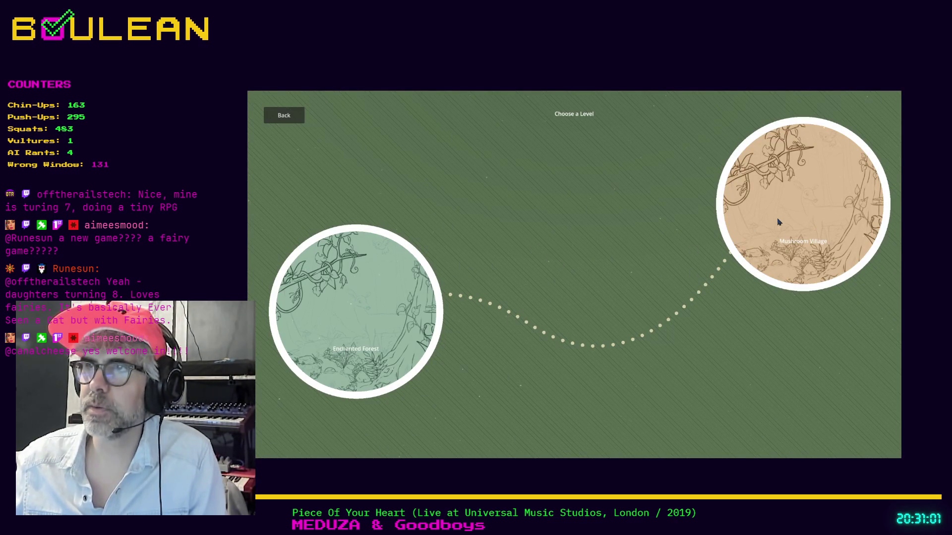
pyautogui.click(797, 246)
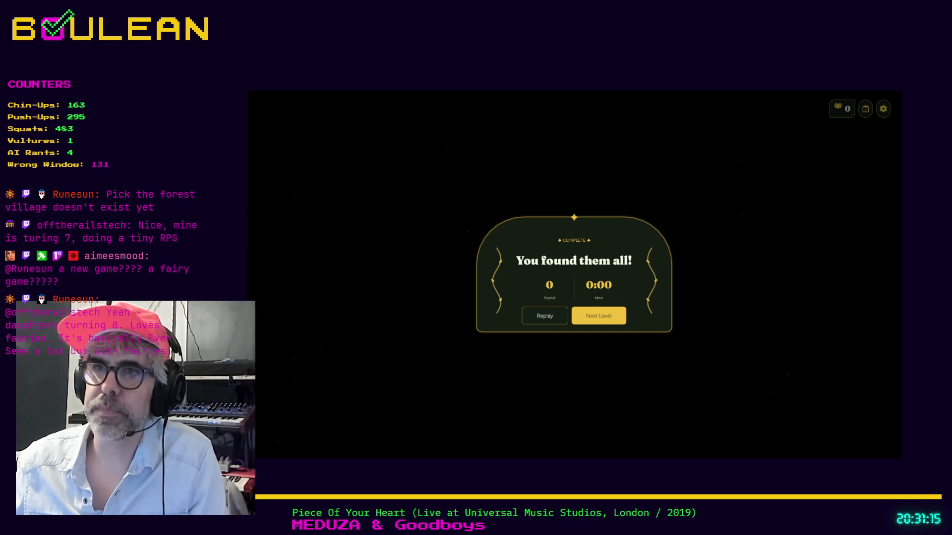
pyautogui.click(600, 317)
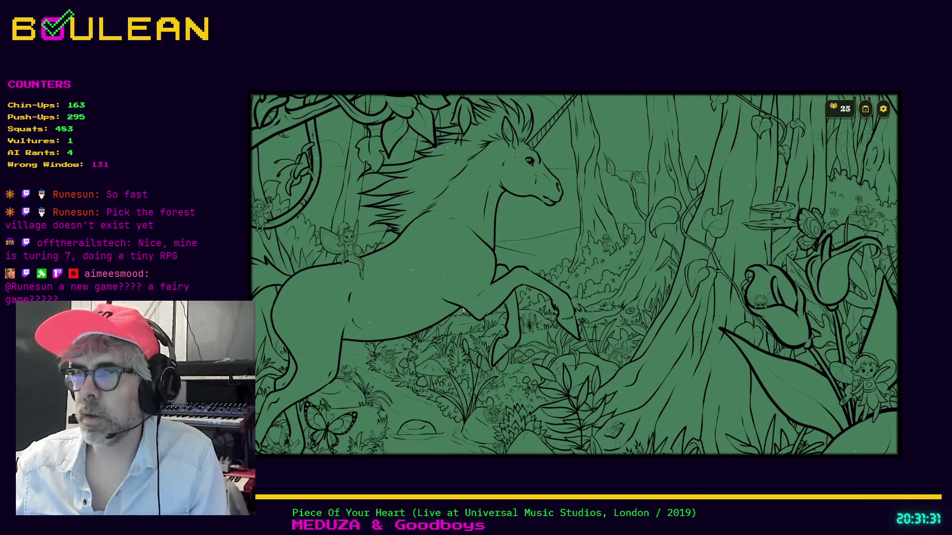
# Find nine fairies: in the tulip, trees, vine branch, left edge and beside the unicorn.
pyautogui.click(758, 305)
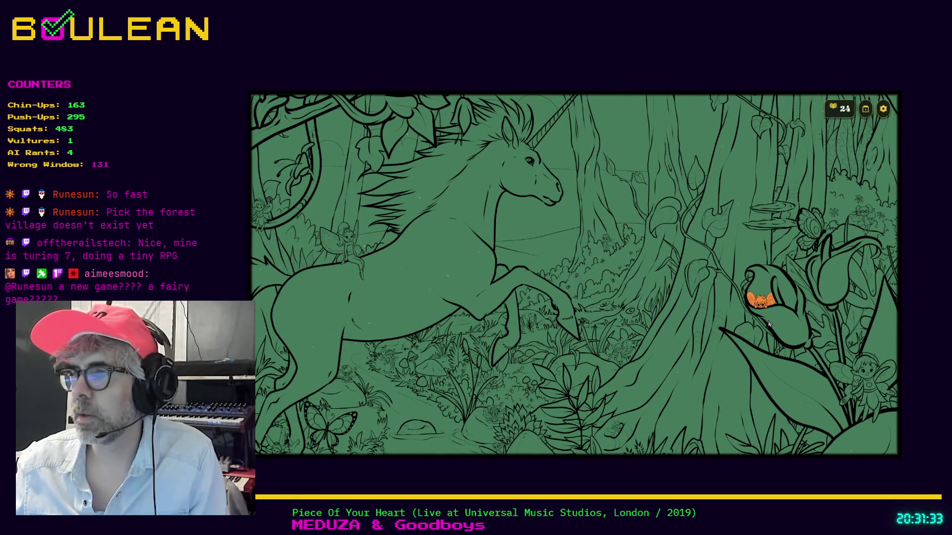
pyautogui.click(870, 387)
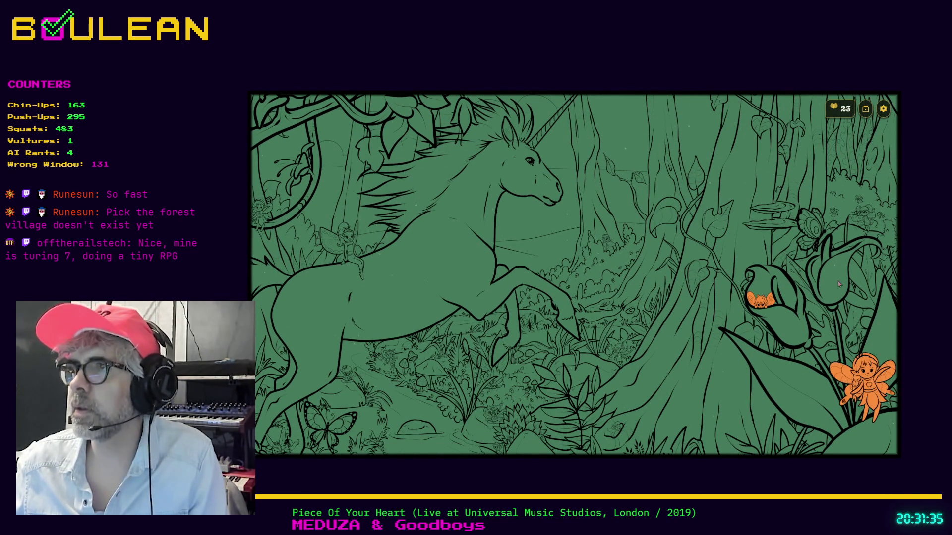
pyautogui.click(862, 284)
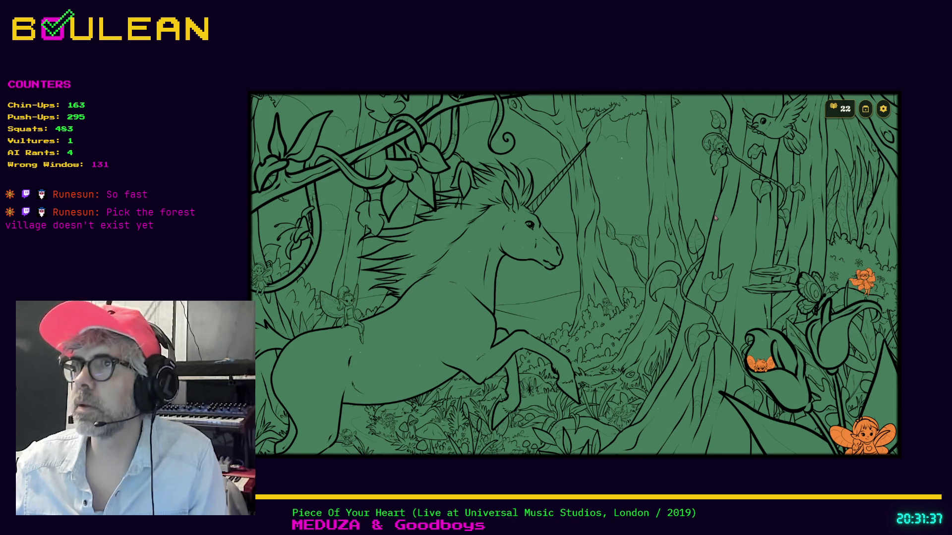
pyautogui.click(720, 242)
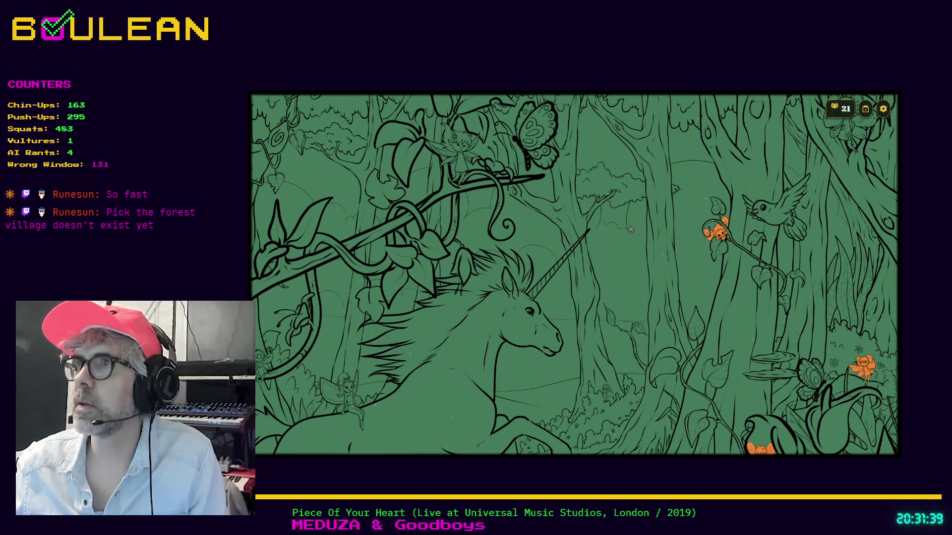
pyautogui.click(844, 157)
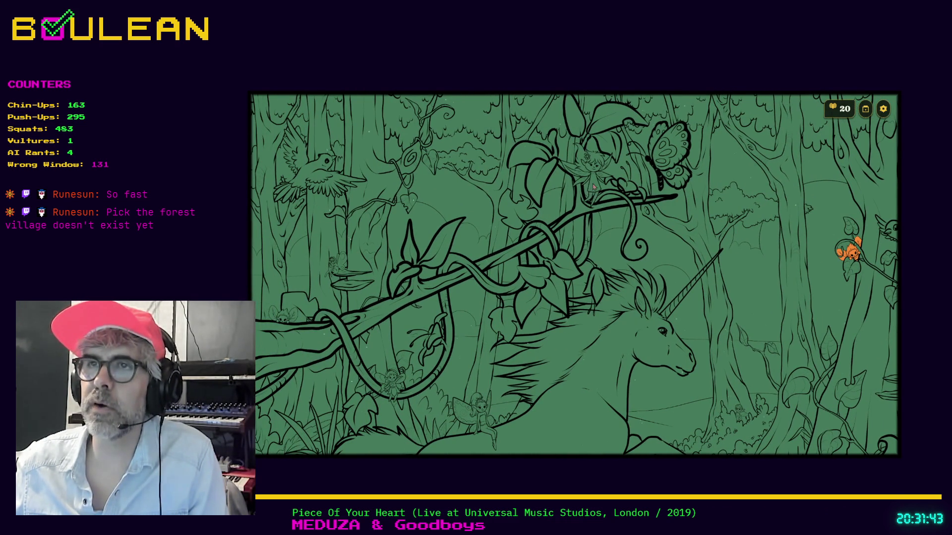
pyautogui.click(593, 187)
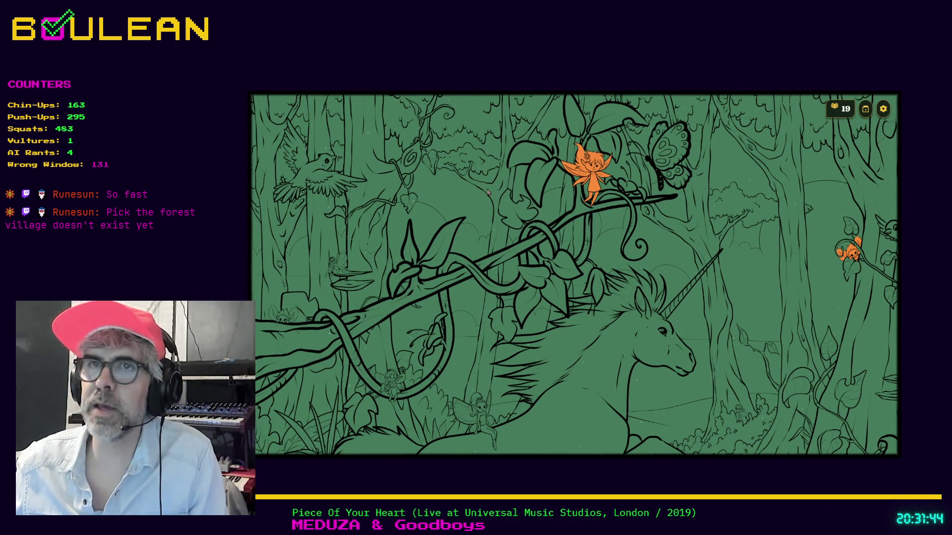
pyautogui.click(281, 321)
pyautogui.click(392, 389)
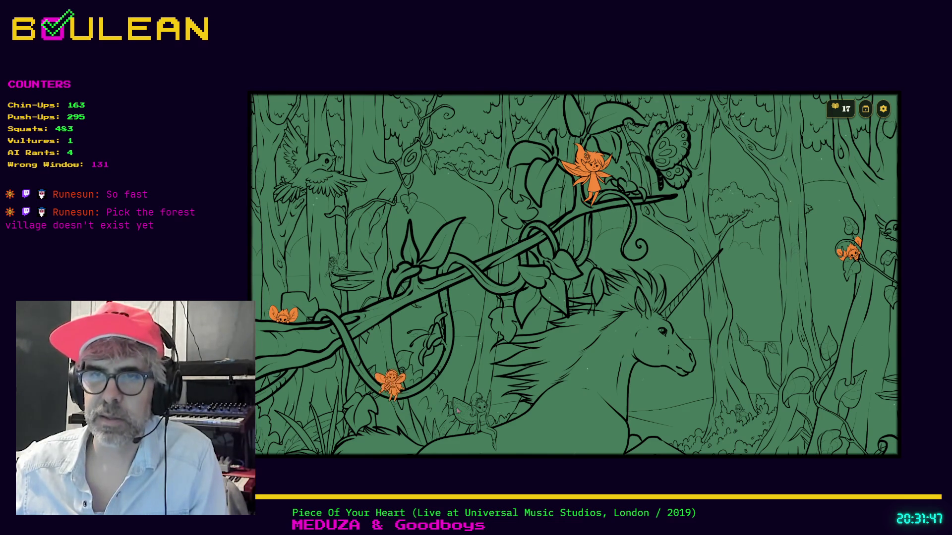
pyautogui.click(480, 420)
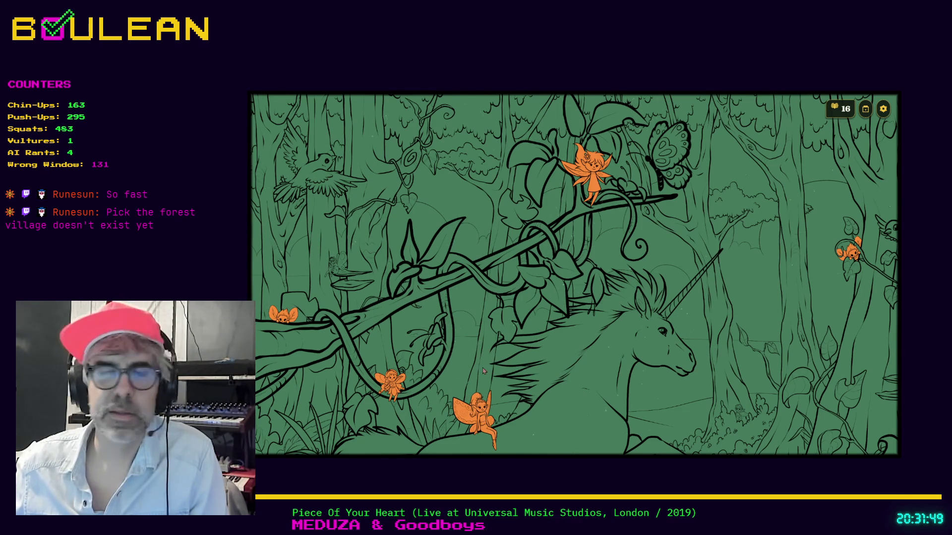
# Zoom in and find fairies near the butterfly, lower-left leaves, rabbit and undergrowth.
pyautogui.scroll(-5, 484, 379)
pyautogui.scroll(-3, 524, 289)
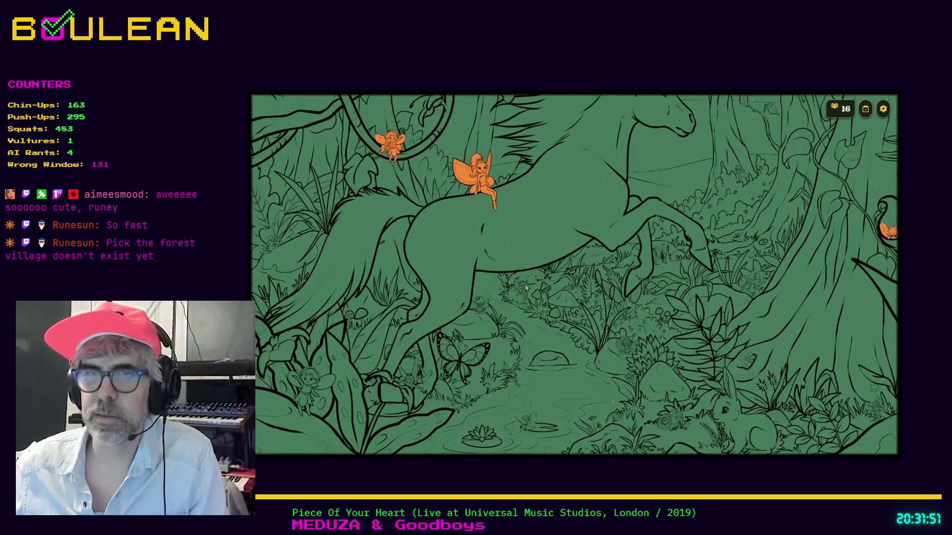
pyautogui.click(409, 379)
pyautogui.click(309, 393)
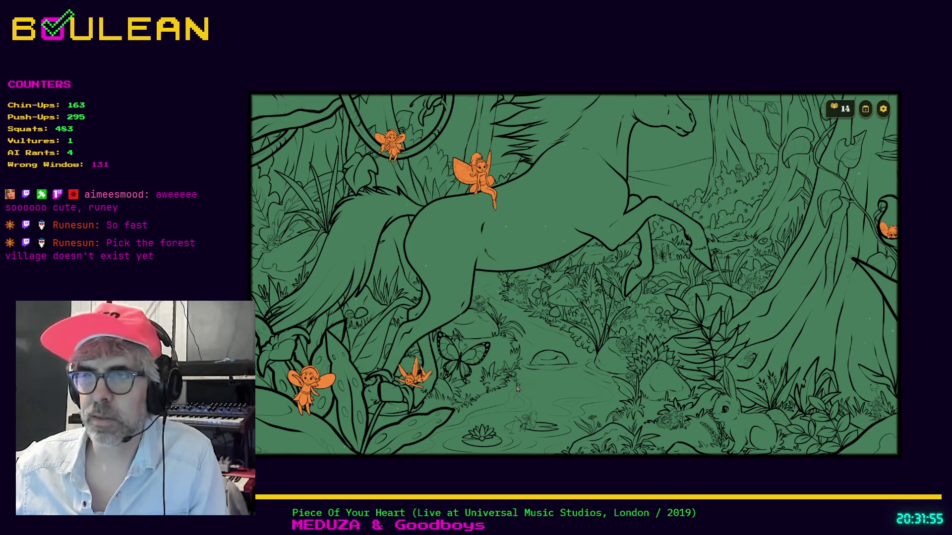
pyautogui.click(670, 414)
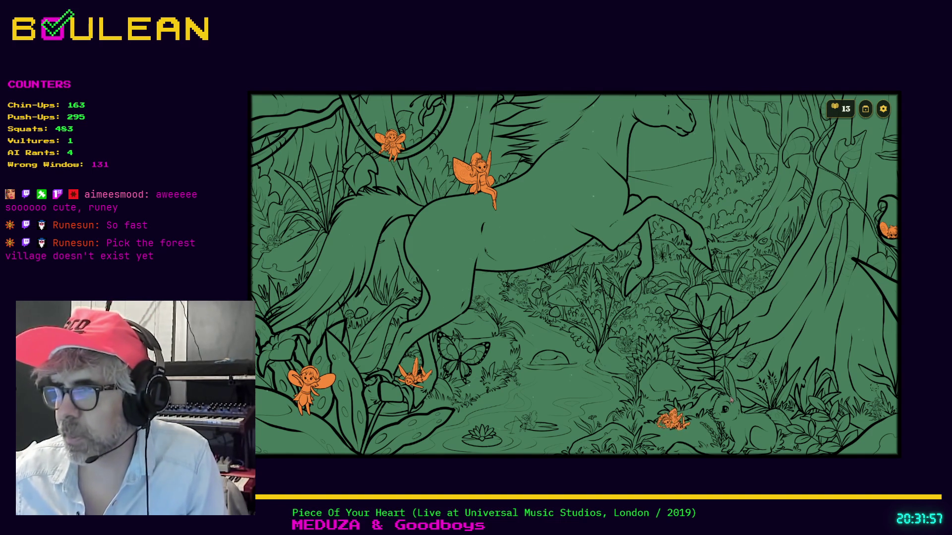
pyautogui.click(749, 361)
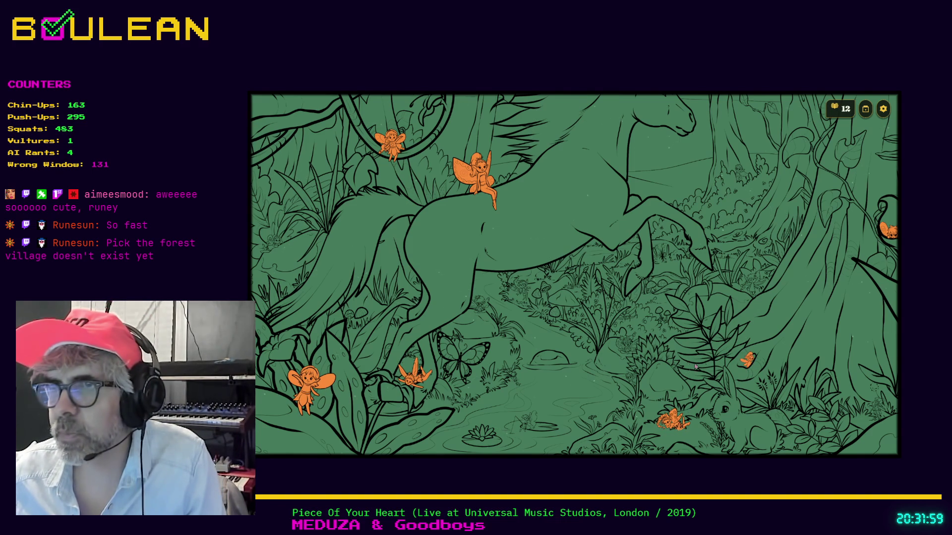
pyautogui.click(625, 347)
pyautogui.click(625, 315)
# Find the fairies by the mushrooms, on the tree root, and the grey one at top.
pyautogui.scroll(2, 644, 310)
pyautogui.scroll(2, 647, 304)
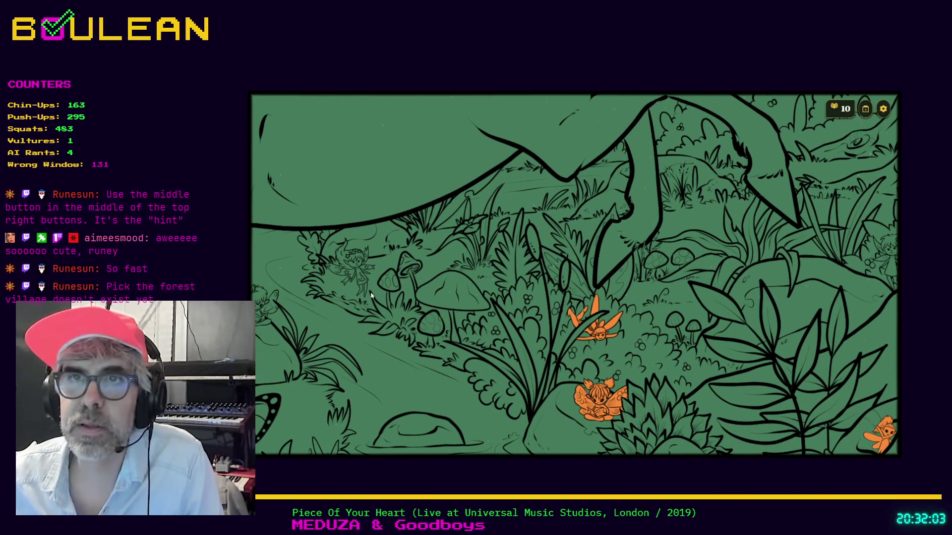
pyautogui.click(361, 278)
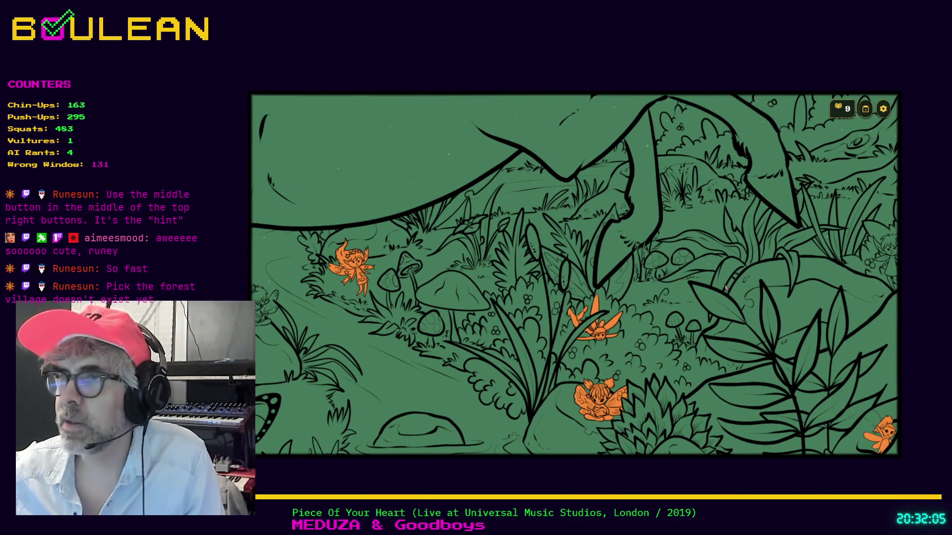
pyautogui.hscroll(5, 688, 297)
pyautogui.click(689, 283)
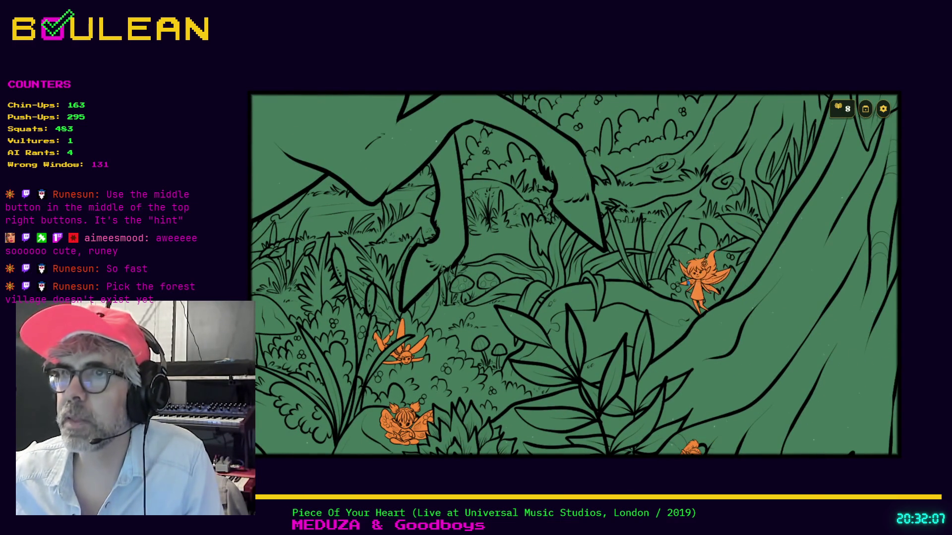
pyautogui.scroll(-1, 609, 171)
pyautogui.scroll(-3, 609, 171)
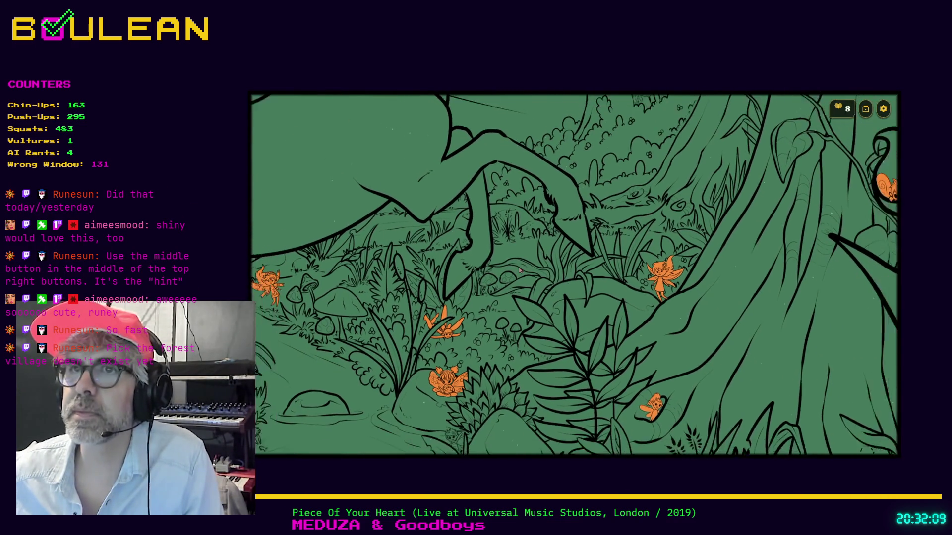
pyautogui.click(626, 111)
# Pan across to the left side of the forest and find a hidden fairy there.
pyautogui.moveTo(644, 162)
pyautogui.mouseDown()
pyautogui.moveTo(554, 317)
pyautogui.moveTo(511, 349)
pyautogui.mouseUp()
pyautogui.moveTo(615, 203); pyautogui.dragTo(554, 278)
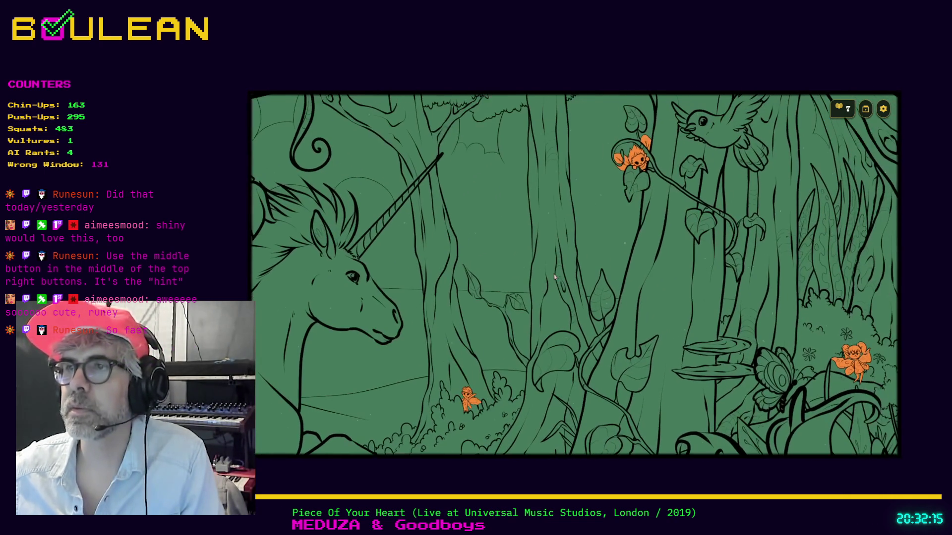
pyautogui.moveTo(729, 257)
pyautogui.mouseDown()
pyautogui.moveTo(715, 338)
pyautogui.moveTo(748, 387)
pyautogui.mouseUp()
pyautogui.moveTo(436, 246); pyautogui.dragTo(500, 293)
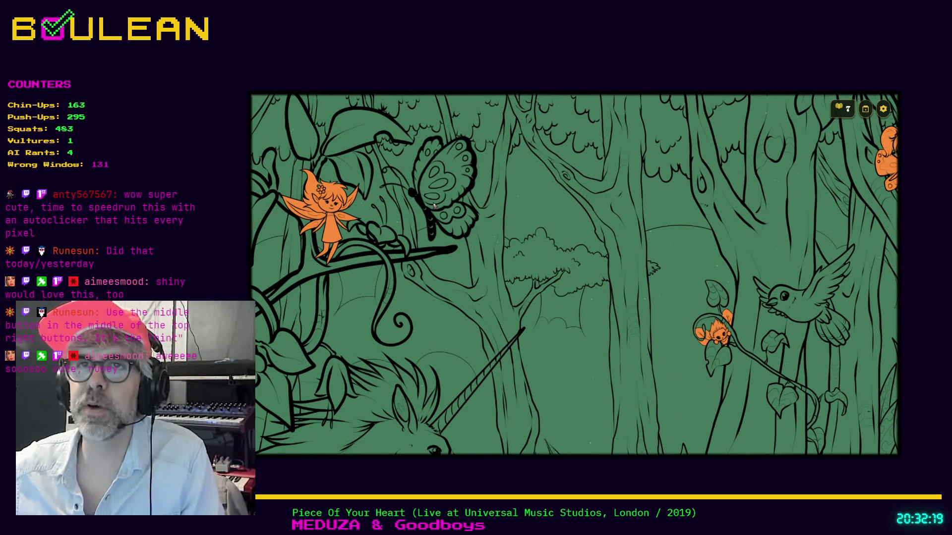
pyautogui.moveTo(433, 177); pyautogui.dragTo(655, 345)
pyautogui.moveTo(337, 268); pyautogui.dragTo(526, 263)
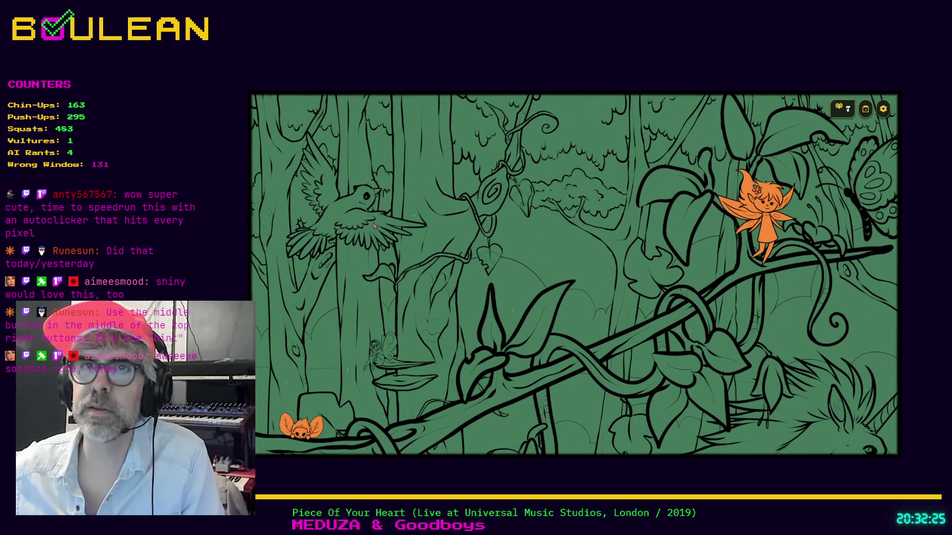
pyautogui.scroll(-3, 446, 366)
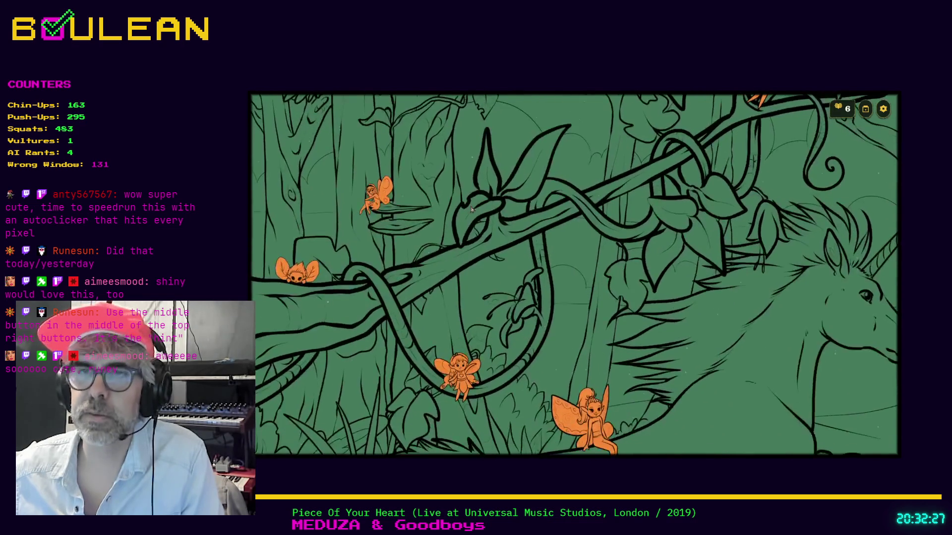
pyautogui.scroll(-3, 474, 331)
pyautogui.scroll(-1, 474, 332)
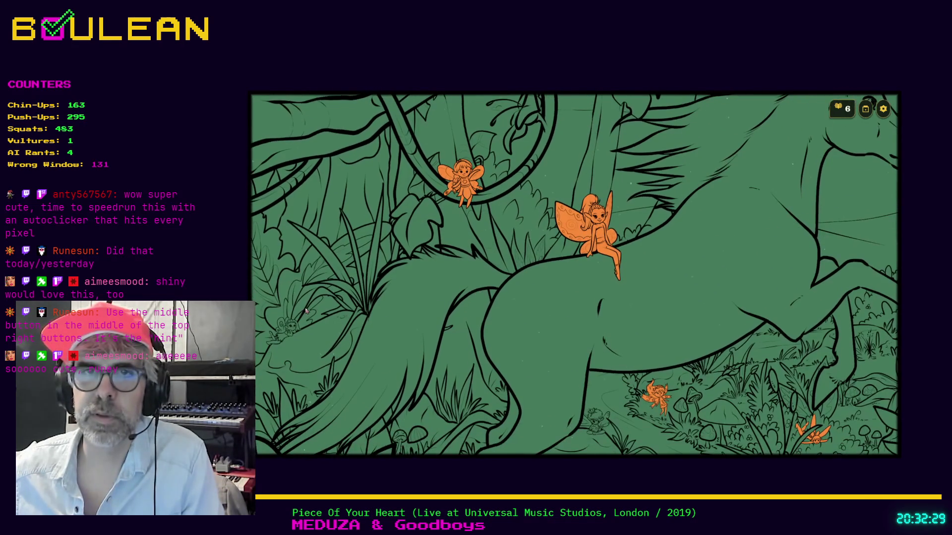
pyautogui.click(281, 332)
# Find the fishing fairy on the lily pad and three more hidden fairies.
pyautogui.scroll(-3, 281, 332)
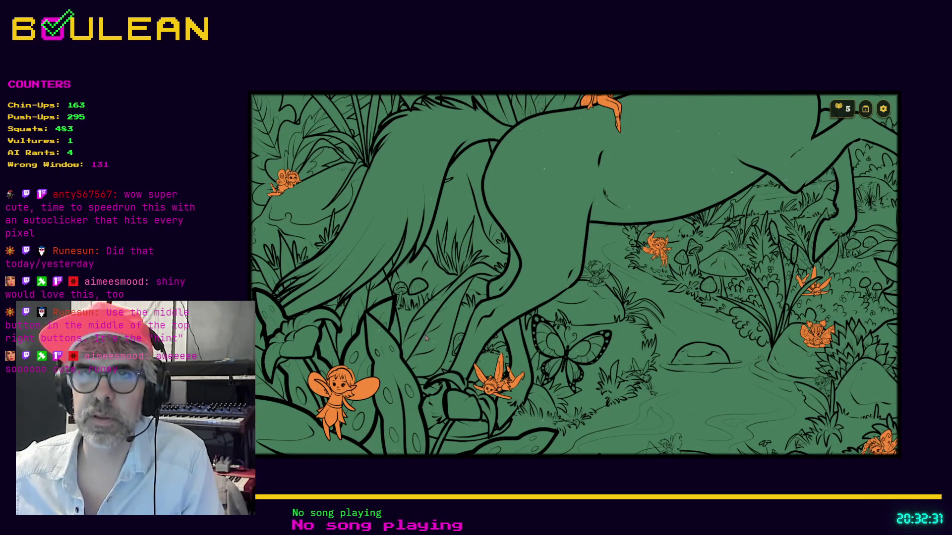
pyautogui.scroll(-1, 428, 367)
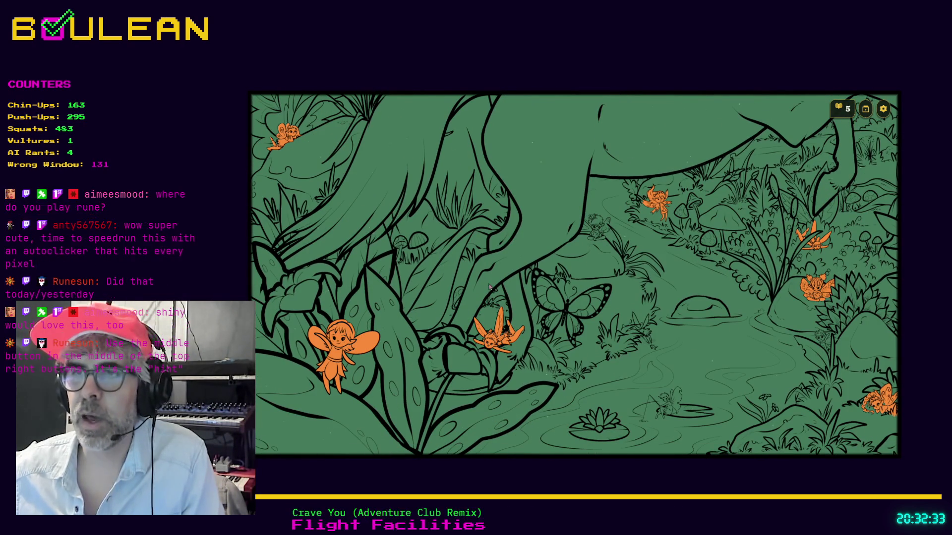
pyautogui.click(669, 409)
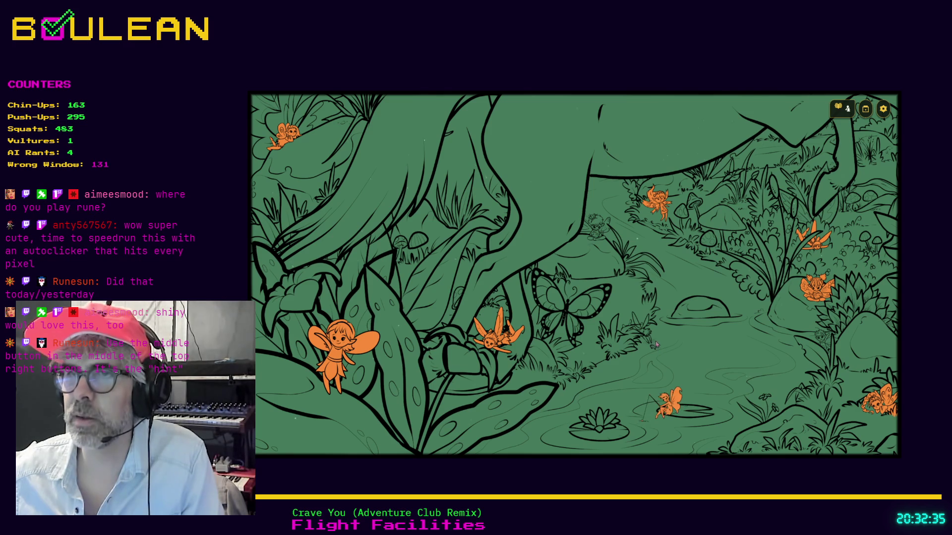
pyautogui.click(645, 337)
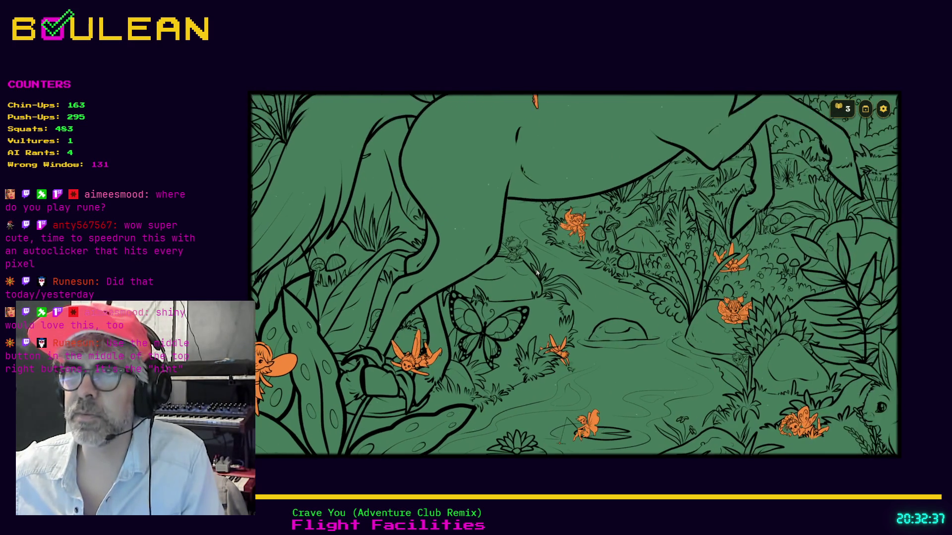
pyautogui.click(514, 260)
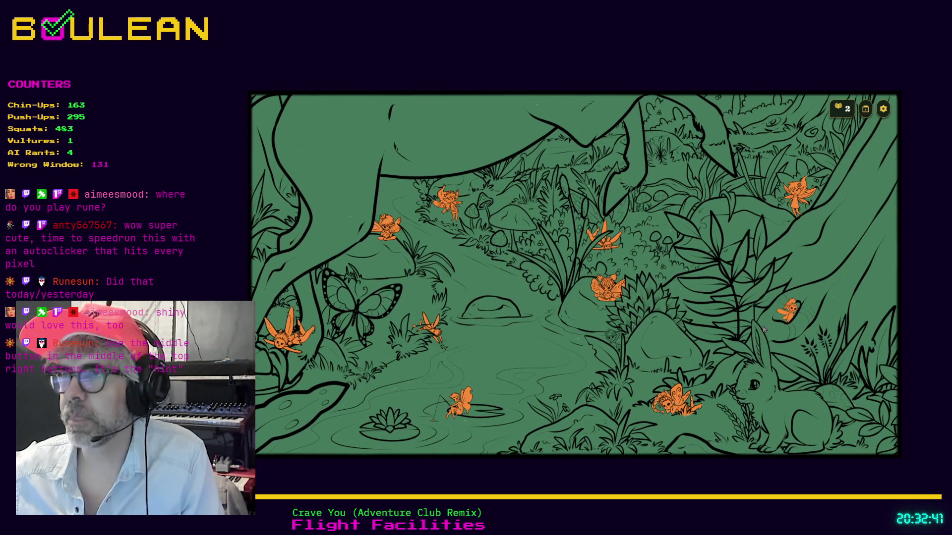
pyautogui.click(799, 391)
# Pan around the big tree, left forest and pond area searching for remaining fairies.
pyautogui.moveTo(776, 278); pyautogui.dragTo(613, 332)
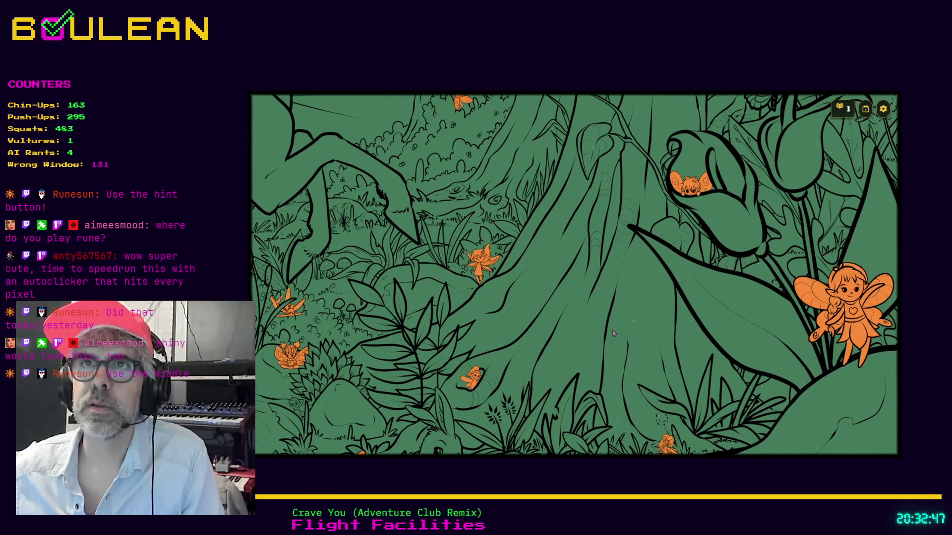
pyautogui.moveTo(613, 333); pyautogui.dragTo(613, 254)
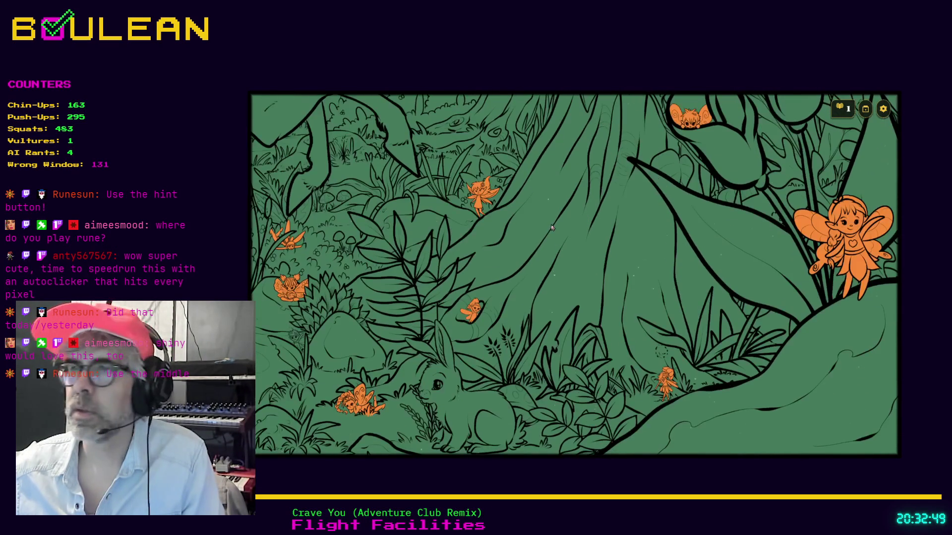
pyautogui.moveTo(662, 142); pyautogui.dragTo(669, 357)
pyautogui.scroll(3, 669, 358)
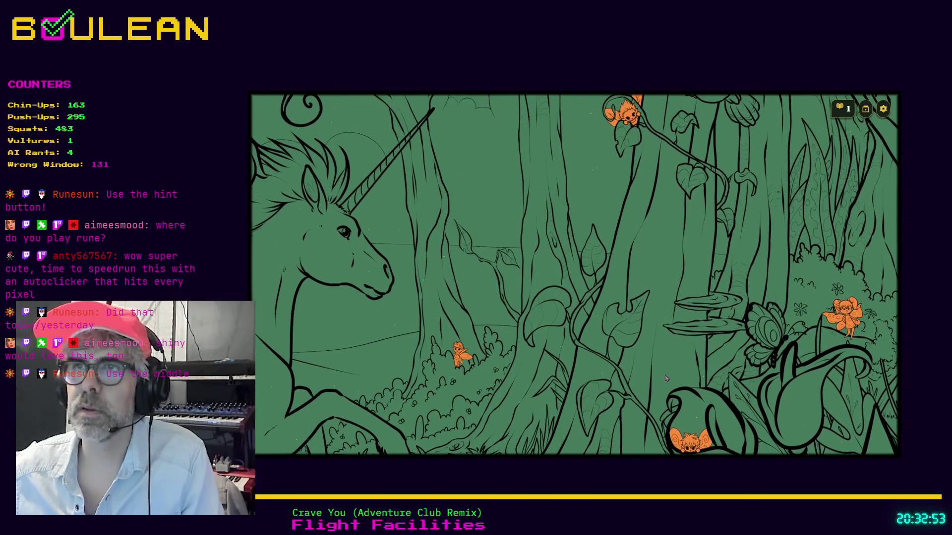
pyautogui.moveTo(670, 272); pyautogui.dragTo(634, 365)
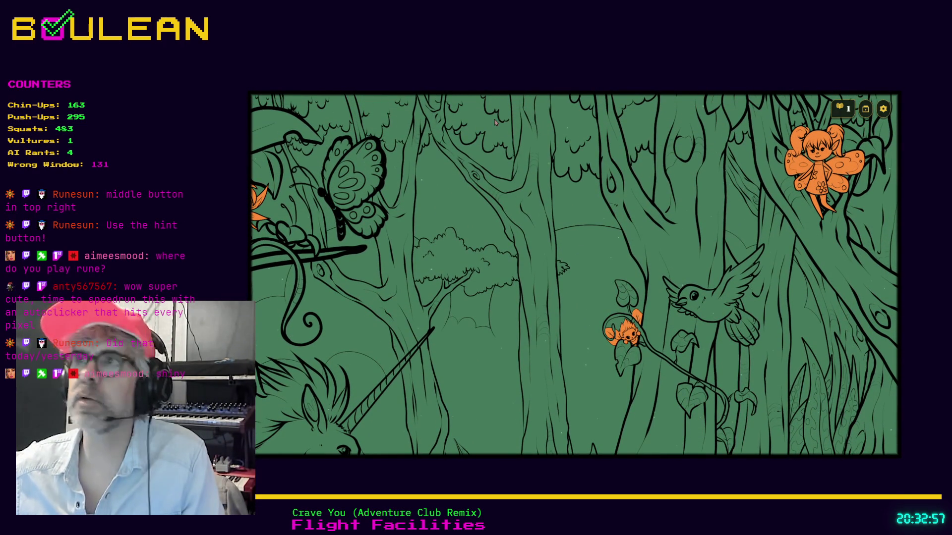
pyautogui.moveTo(468, 241); pyautogui.dragTo(636, 241)
pyautogui.moveTo(568, 229); pyautogui.dragTo(633, 244)
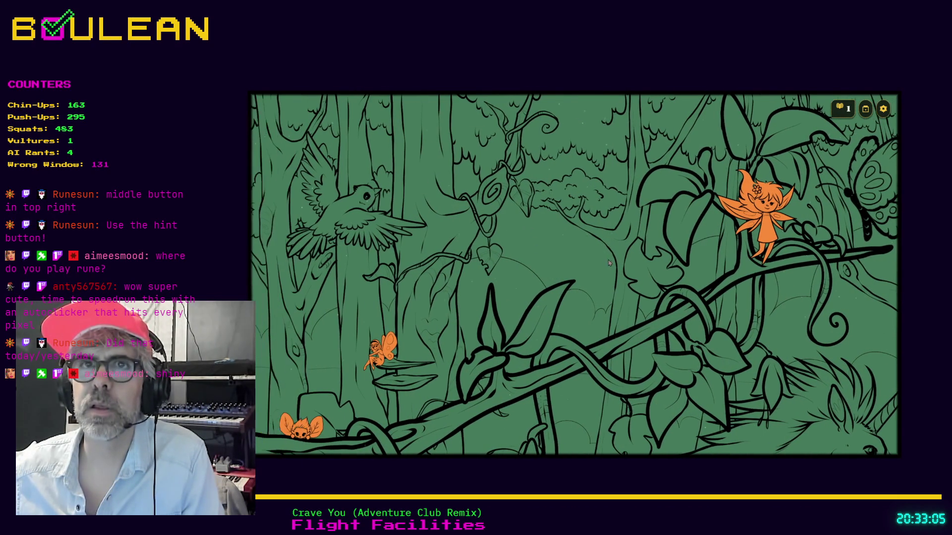
pyautogui.moveTo(613, 264); pyautogui.dragTo(615, 206)
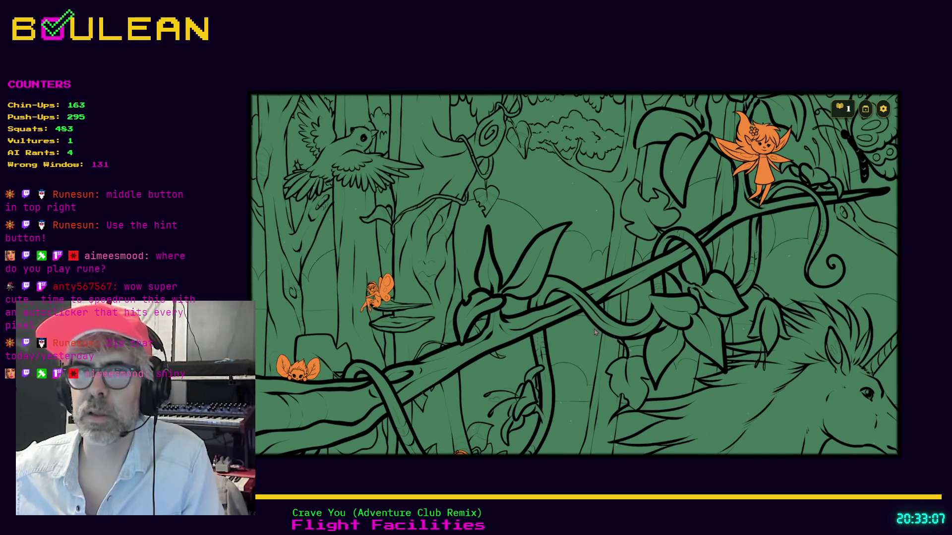
pyautogui.scroll(-5, 595, 332)
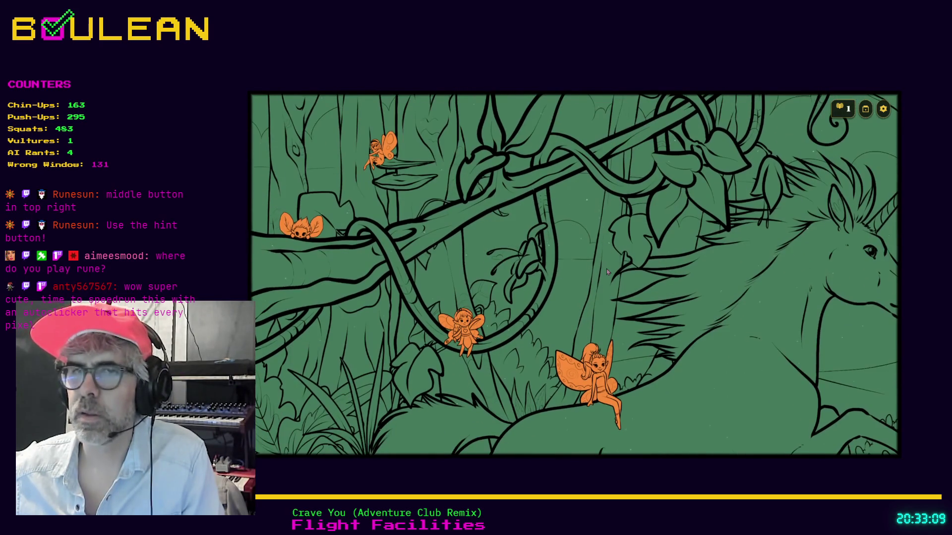
pyautogui.scroll(-5, 606, 265)
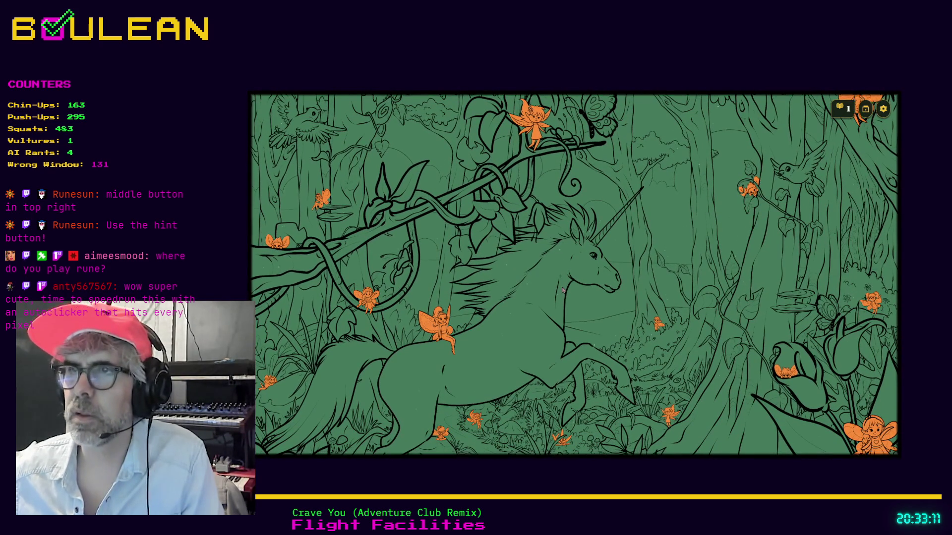
pyautogui.moveTo(562, 288); pyautogui.dragTo(584, 186)
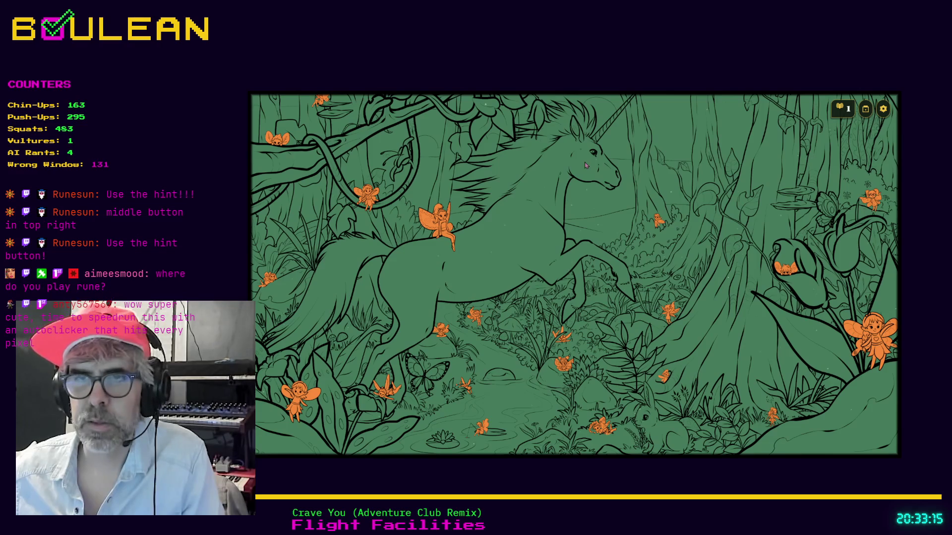
# Zoom around the scene and find the last fairy near the bottom centre.
pyautogui.scroll(3, 433, 360)
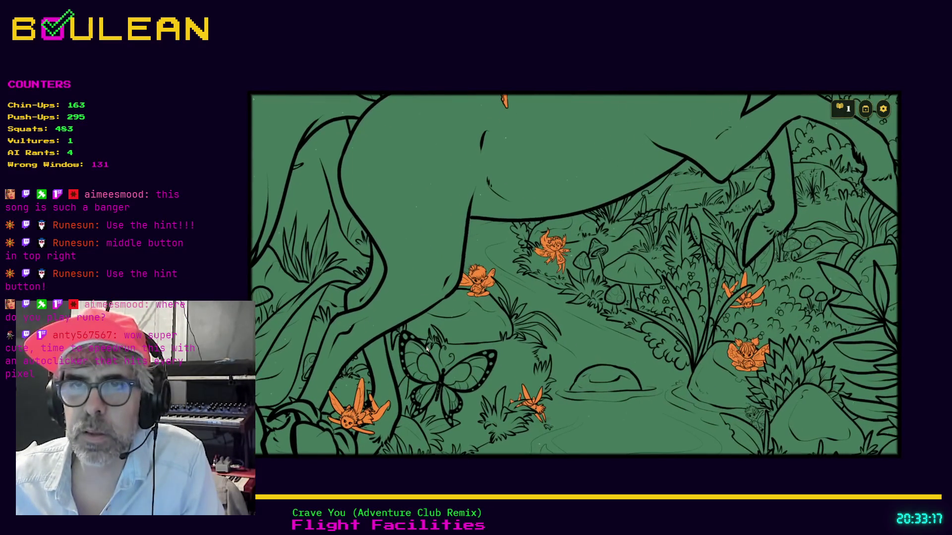
pyautogui.scroll(-4, 433, 342)
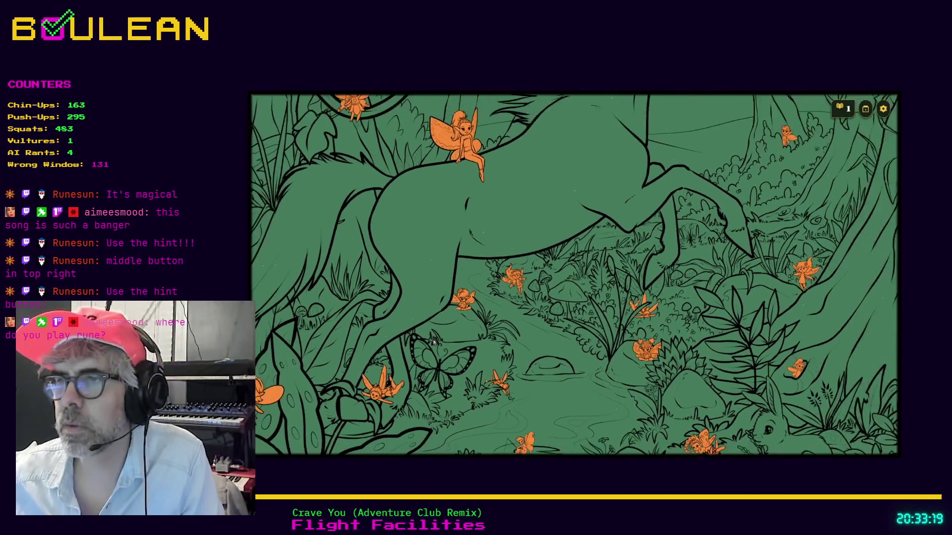
pyautogui.scroll(-2, 433, 342)
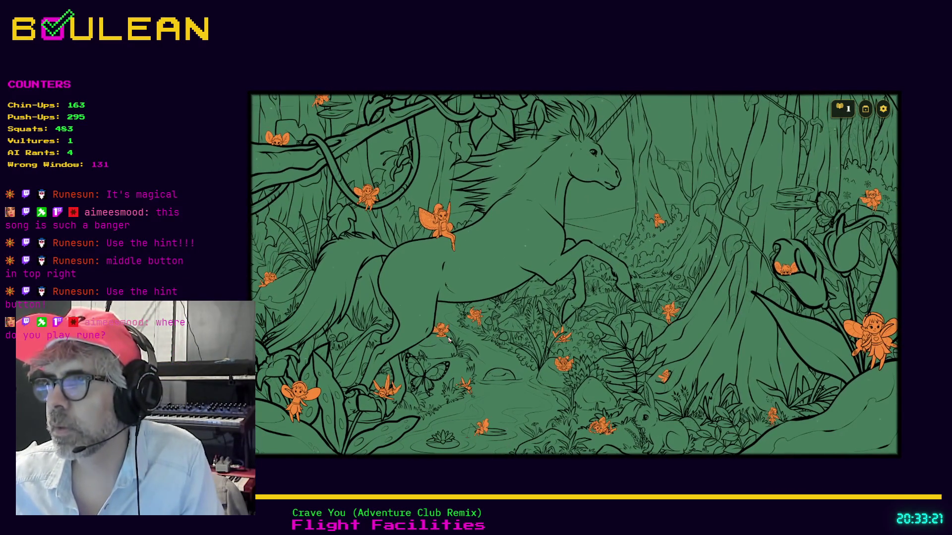
pyautogui.scroll(5, 719, 312)
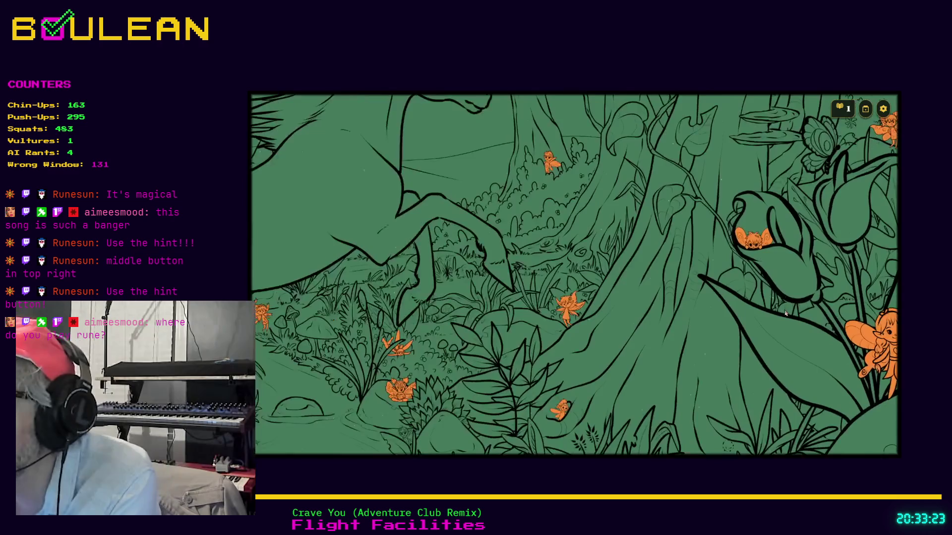
pyautogui.scroll(-3, 740, 311)
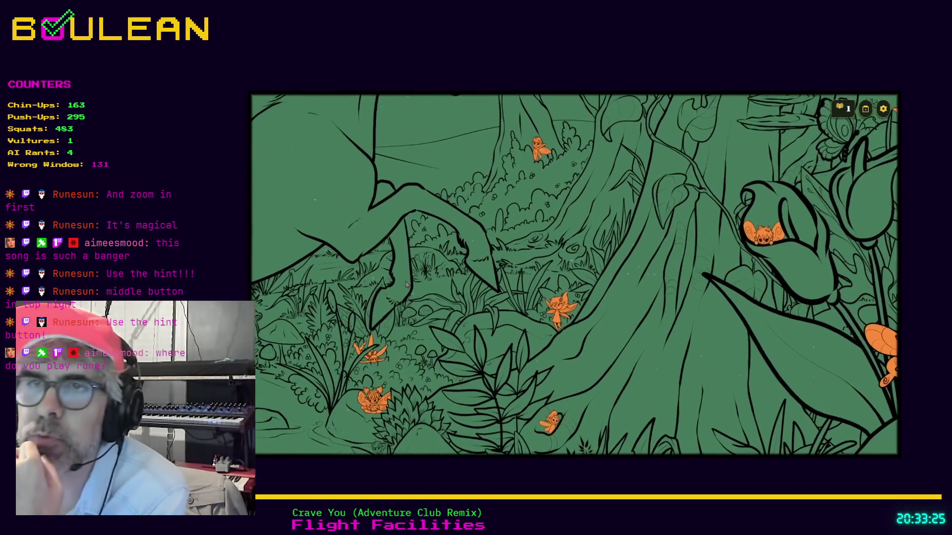
pyautogui.scroll(4, 417, 282)
pyautogui.scroll(-3, 427, 286)
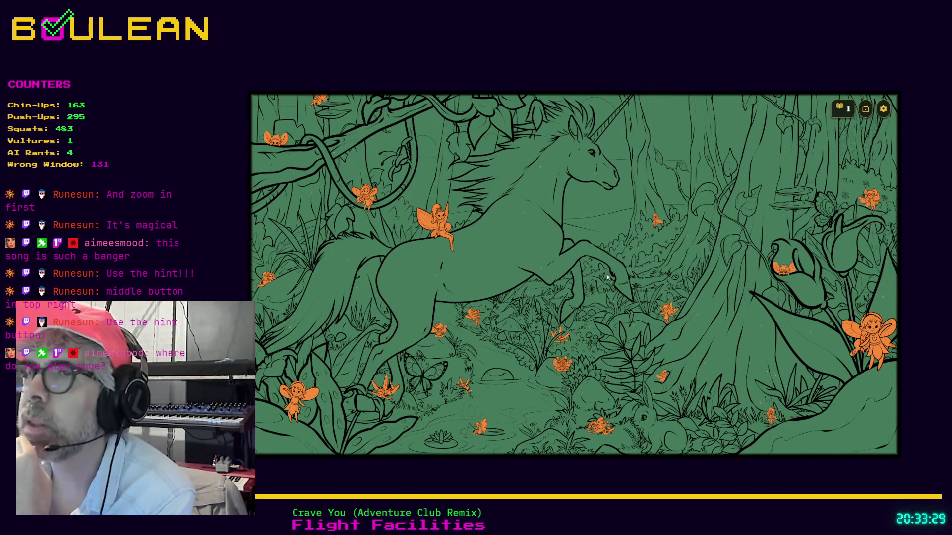
pyautogui.scroll(4, 554, 198)
pyautogui.scroll(-3, 553, 198)
pyautogui.scroll(-3, 554, 198)
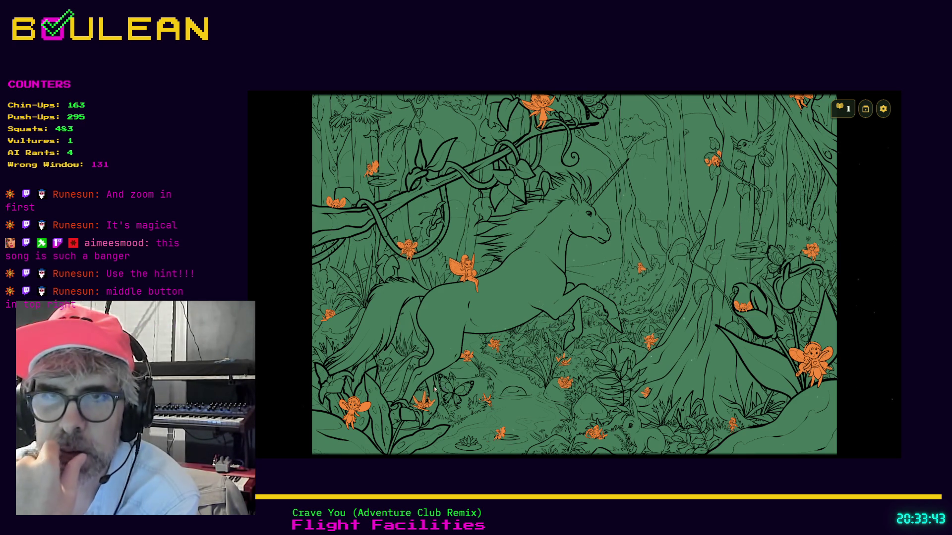
pyautogui.scroll(5, 602, 327)
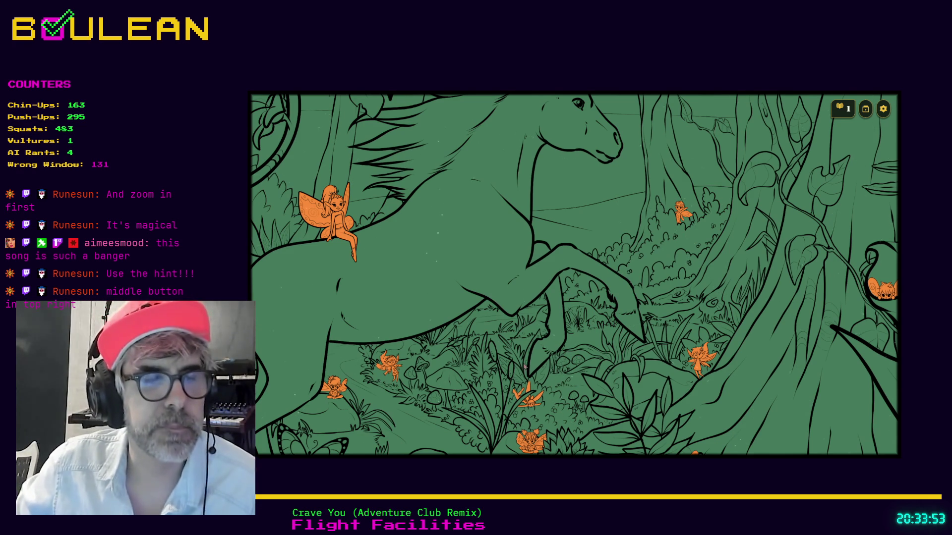
pyautogui.scroll(5, 522, 343)
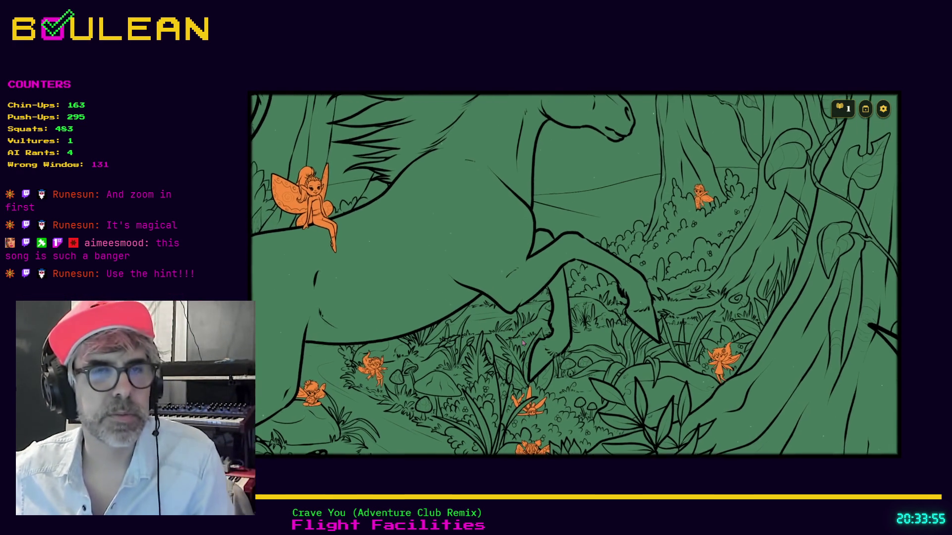
pyautogui.scroll(-2, 523, 343)
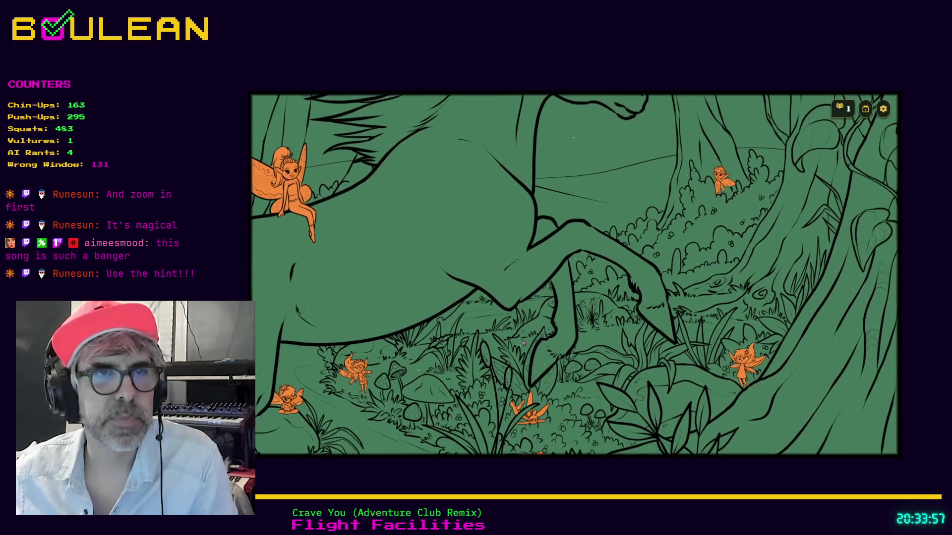
pyautogui.scroll(-5, 522, 343)
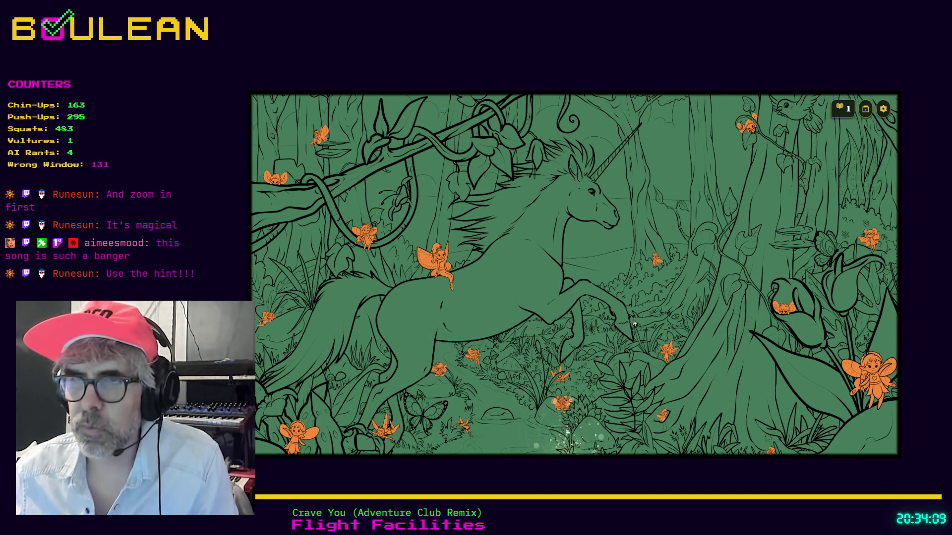
pyautogui.scroll(-3, 595, 352)
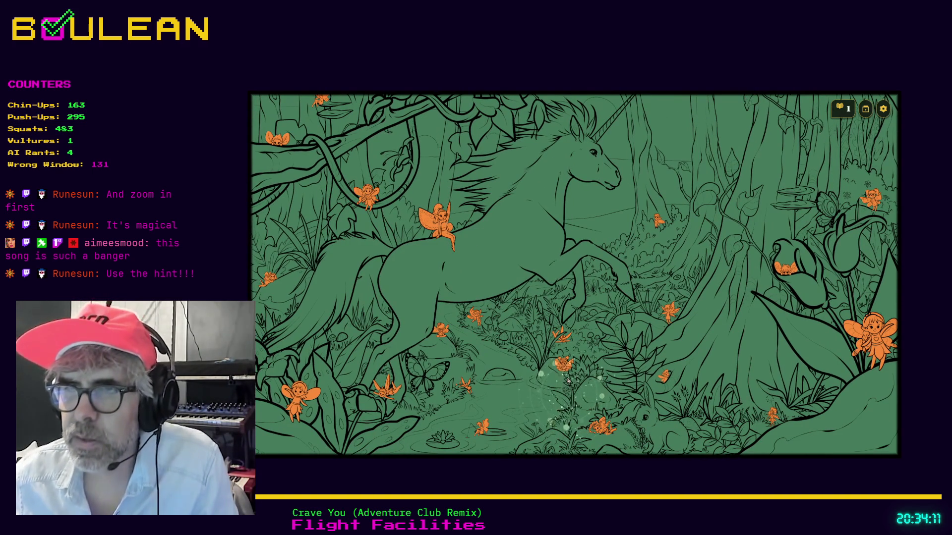
pyautogui.scroll(5, 565, 382)
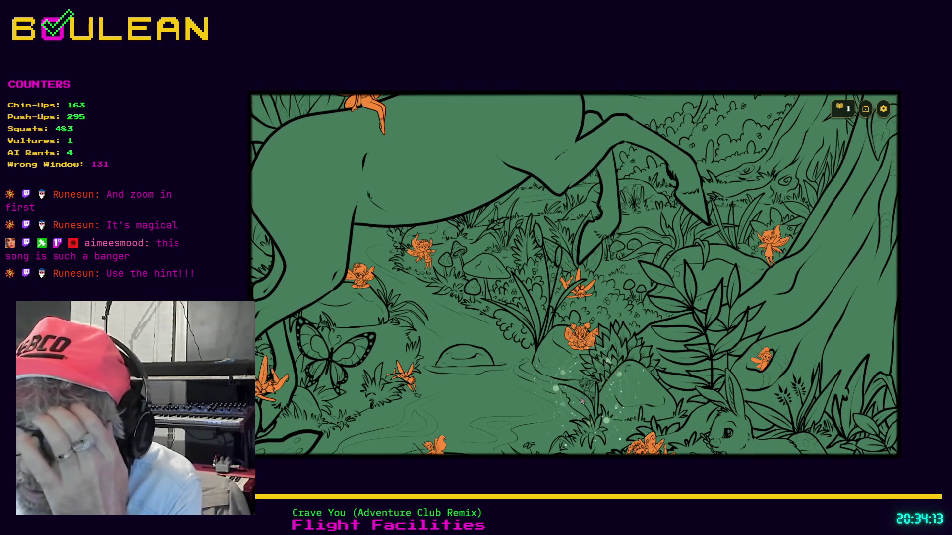
pyautogui.click(587, 387)
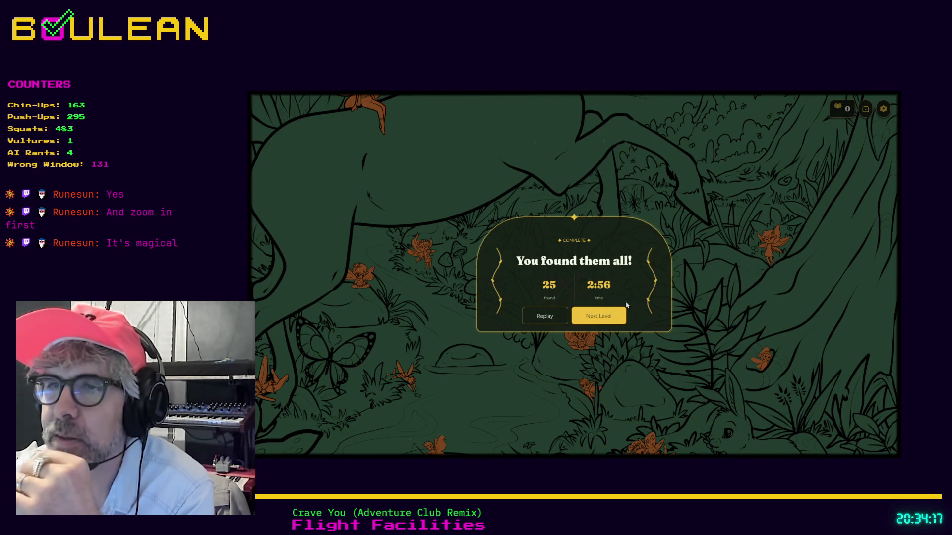
# Move past the completed level and pick levels from the map via Settings > Level Select.
pyautogui.click(600, 319)
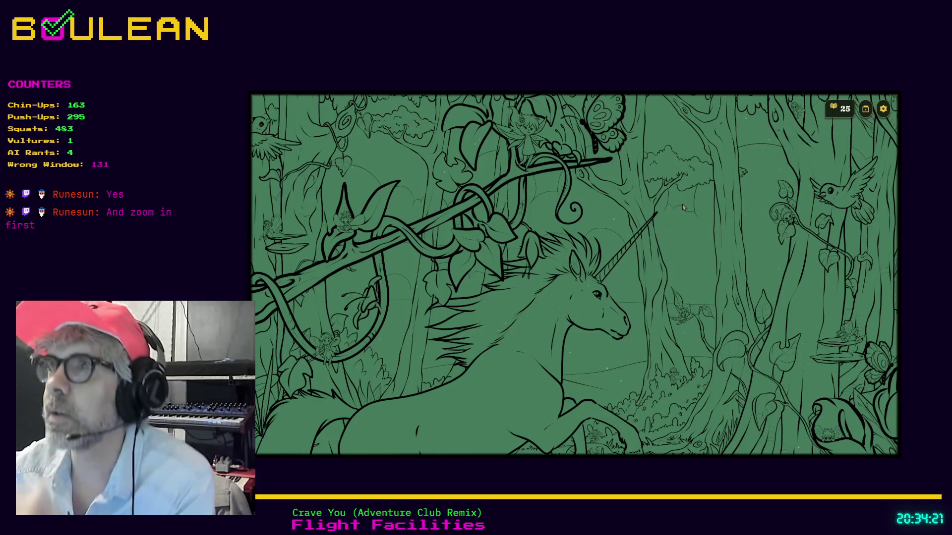
pyautogui.click(882, 108)
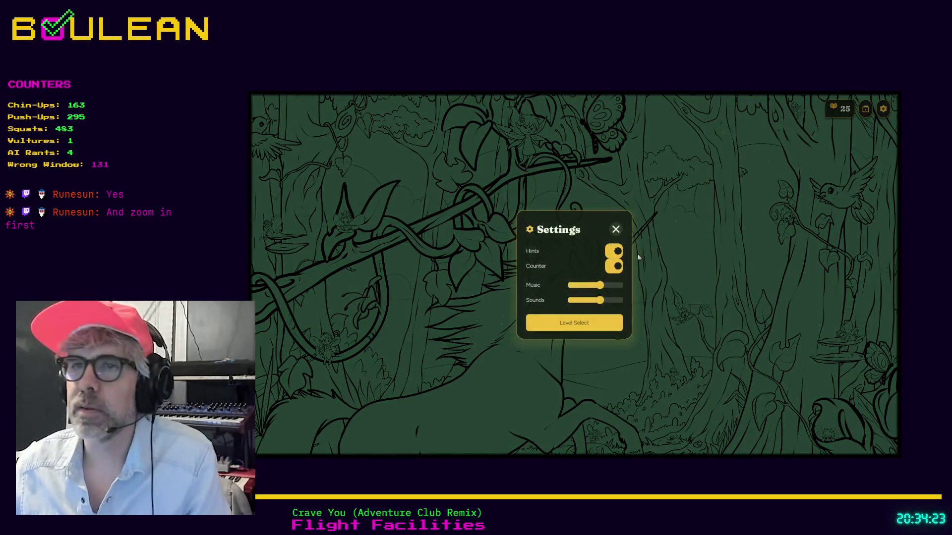
pyautogui.click(570, 323)
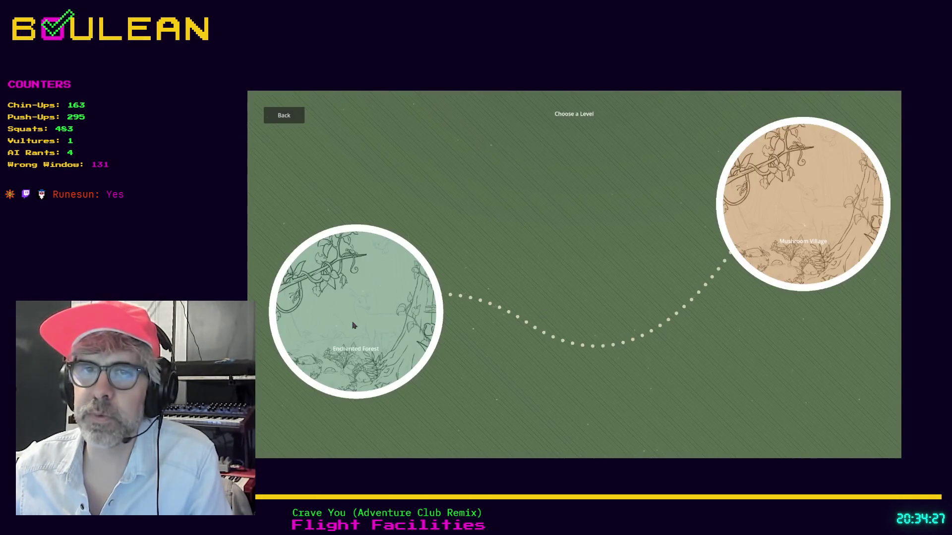
pyautogui.click(354, 325)
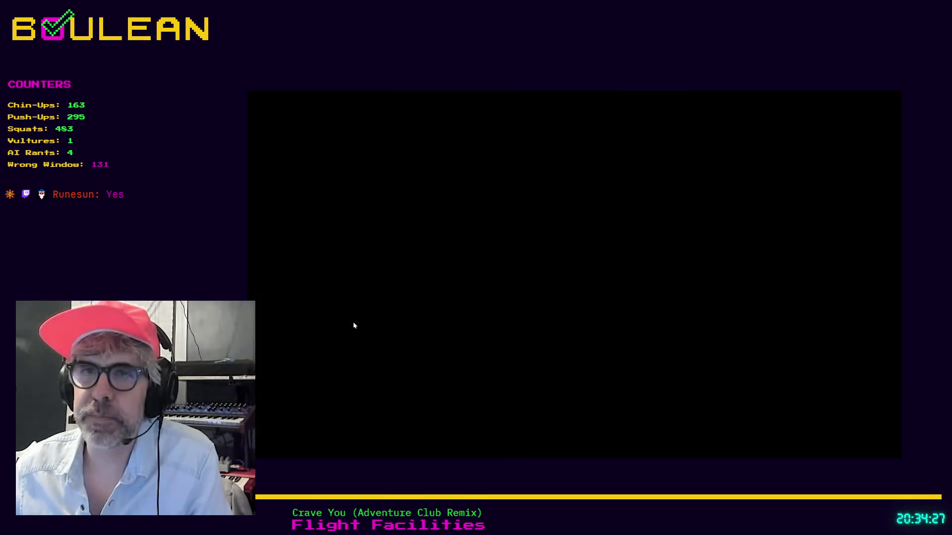
pyautogui.click(881, 108)
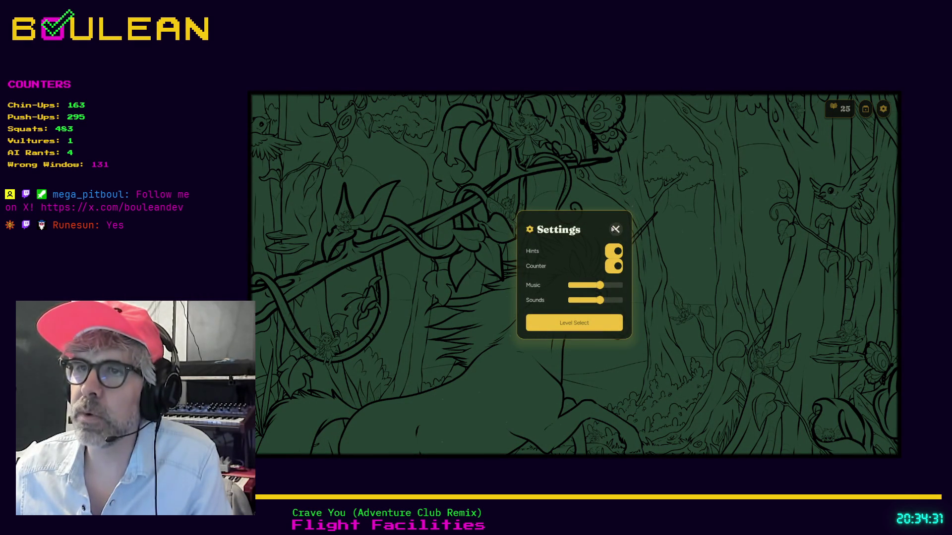
pyautogui.click(568, 320)
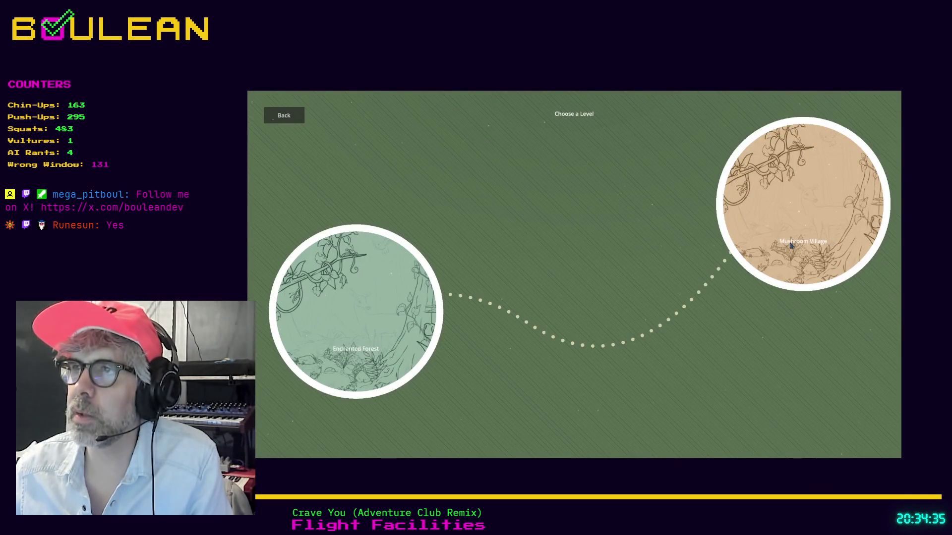
pyautogui.click(790, 246)
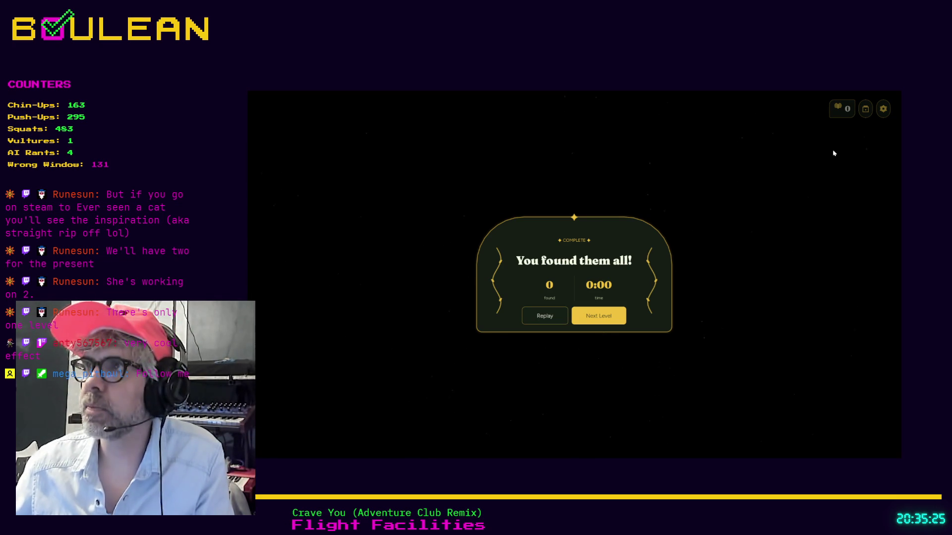
# Continue to the next level and exit fullscreen back to the itch.io page.
pyautogui.click(599, 318)
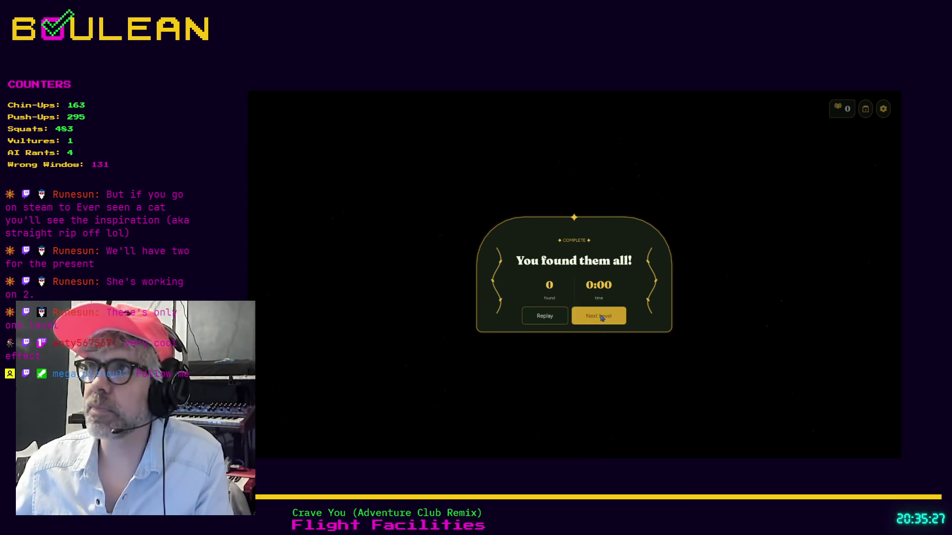
pyautogui.press('Escape')
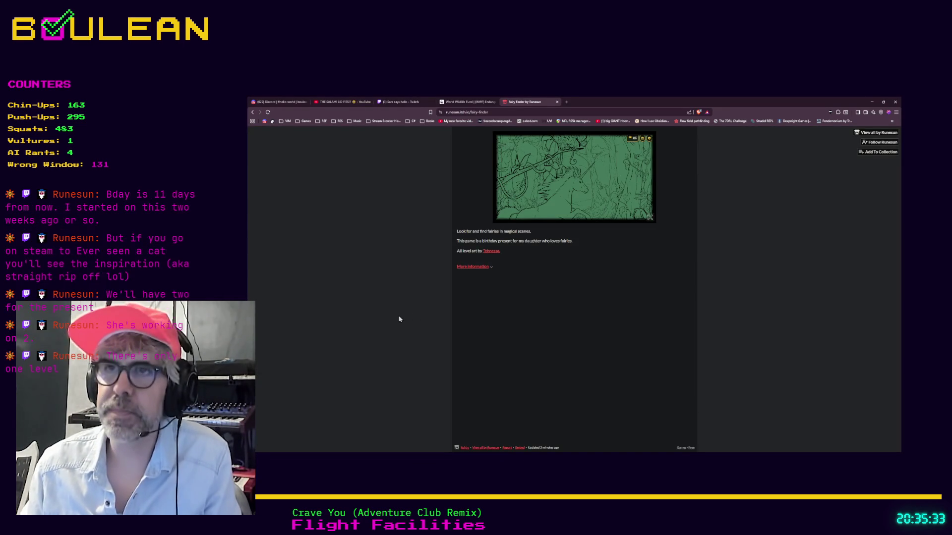
# Search 'ever seen a cat' in a new tab and open its Steam store page.
pyautogui.hotkey('ctrl', 't')
pyautogui.write('ever seen ')
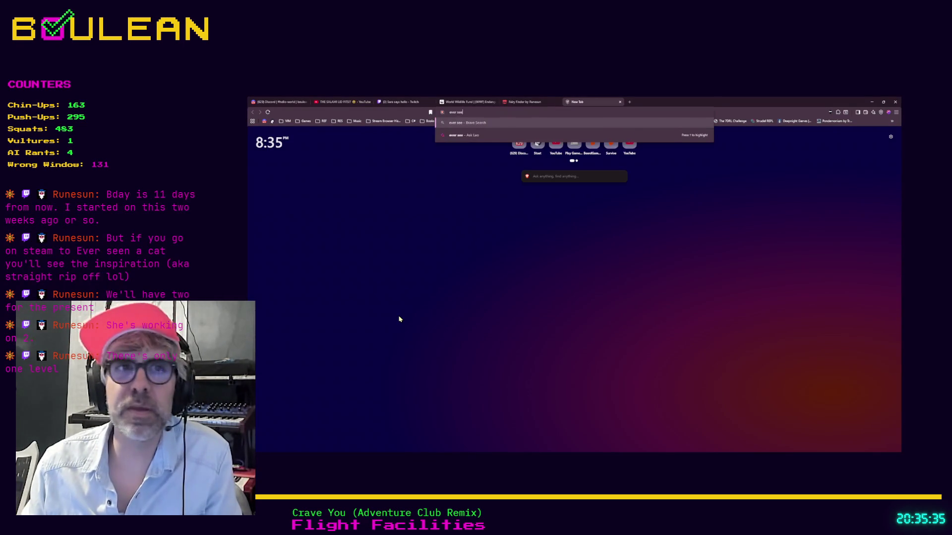
pyautogui.write('a cat')
pyautogui.press('Return')
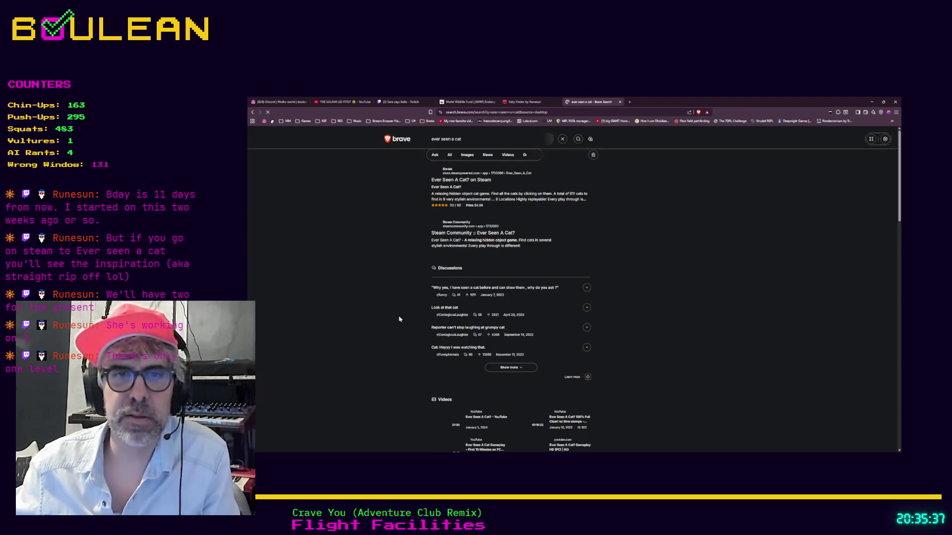
pyautogui.click(451, 182)
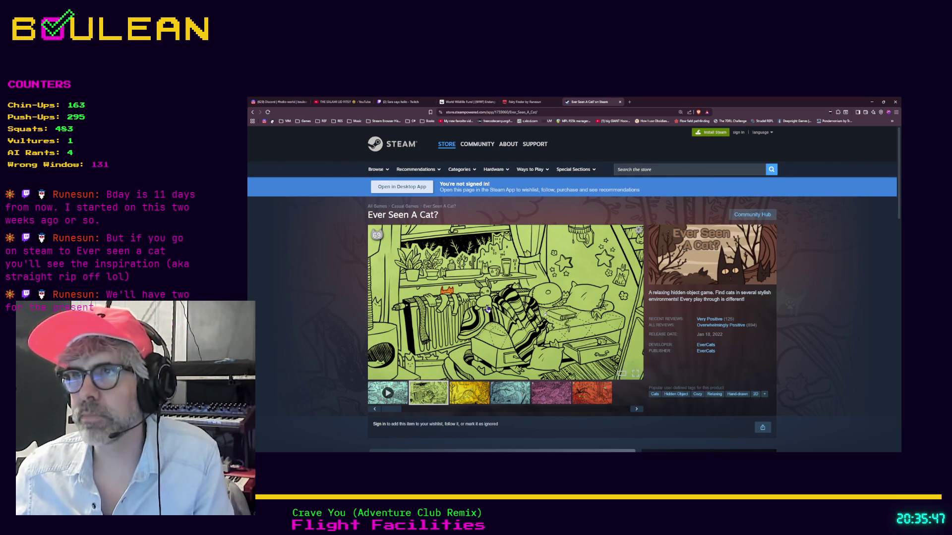
# Browse the game's screenshots, pause the trailer, and minimize the browser.
pyautogui.click(468, 385)
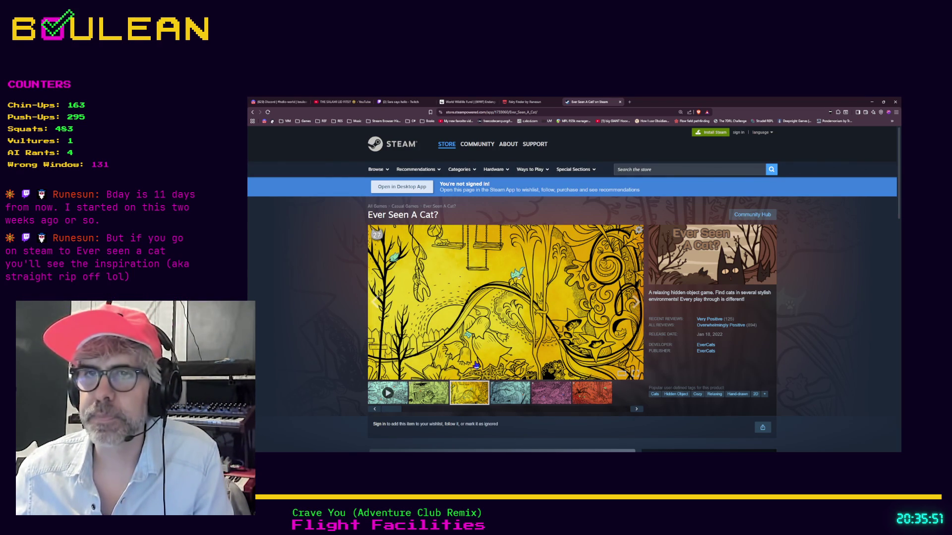
pyautogui.click(512, 394)
pyautogui.click(434, 394)
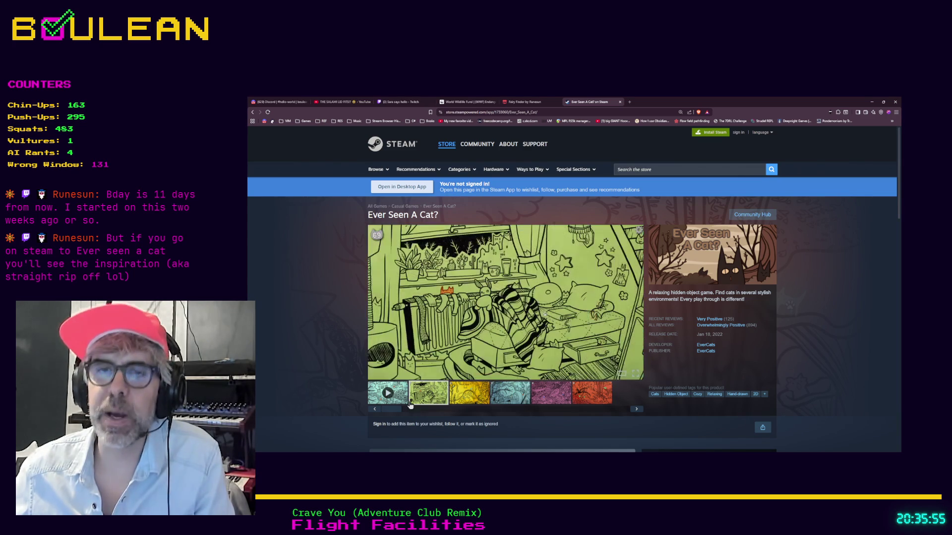
pyautogui.click(398, 402)
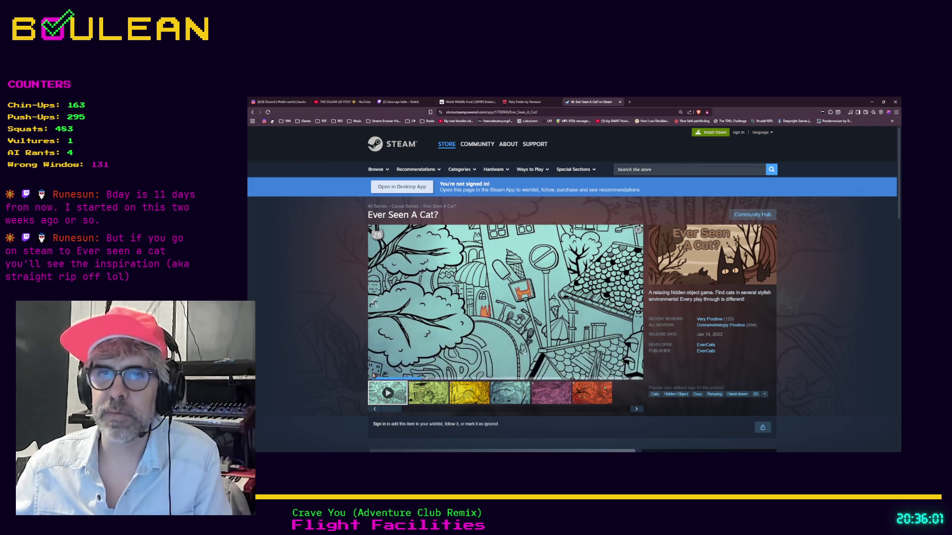
pyautogui.click(375, 374)
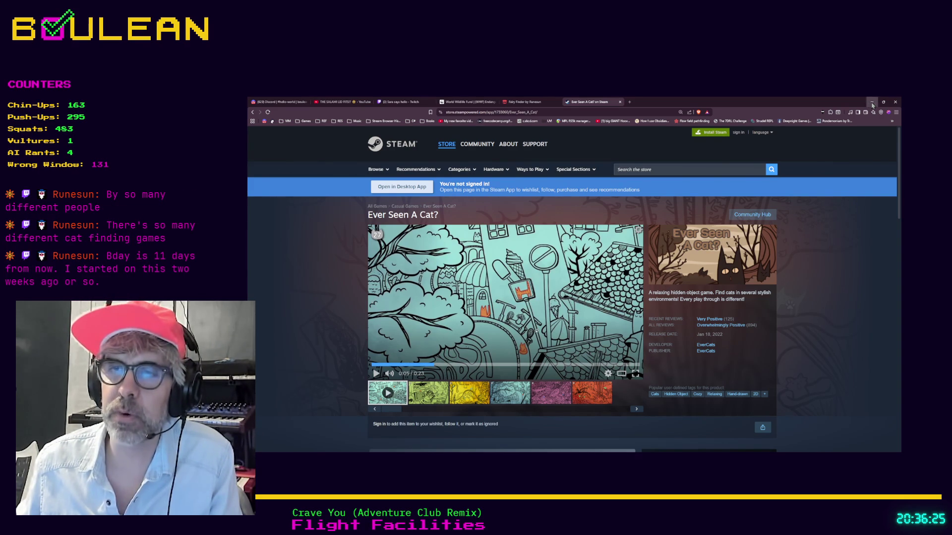
pyautogui.click(872, 104)
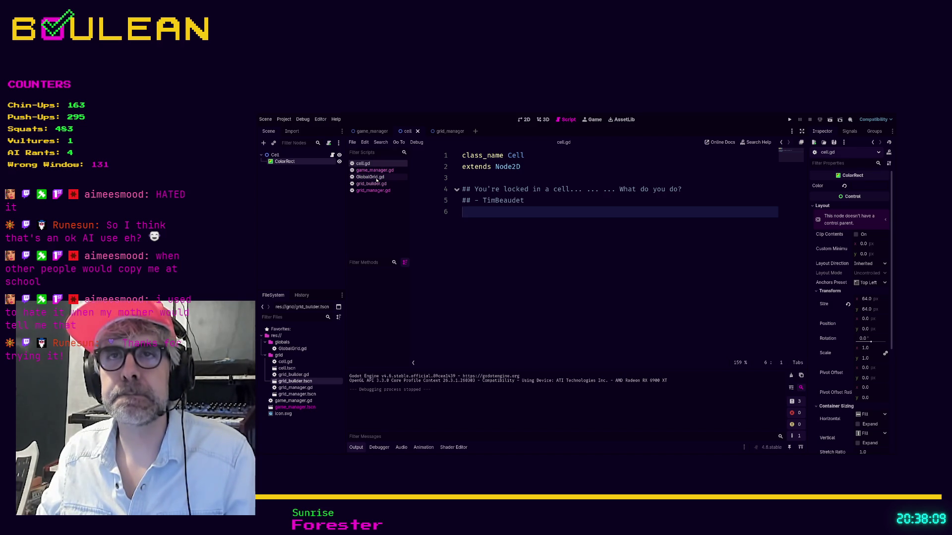
# Start declaring grid_dict on GlobalGrid.gd line 7 as a Dictionary with Vector2i keys and Cell values.
pyautogui.click(376, 179)
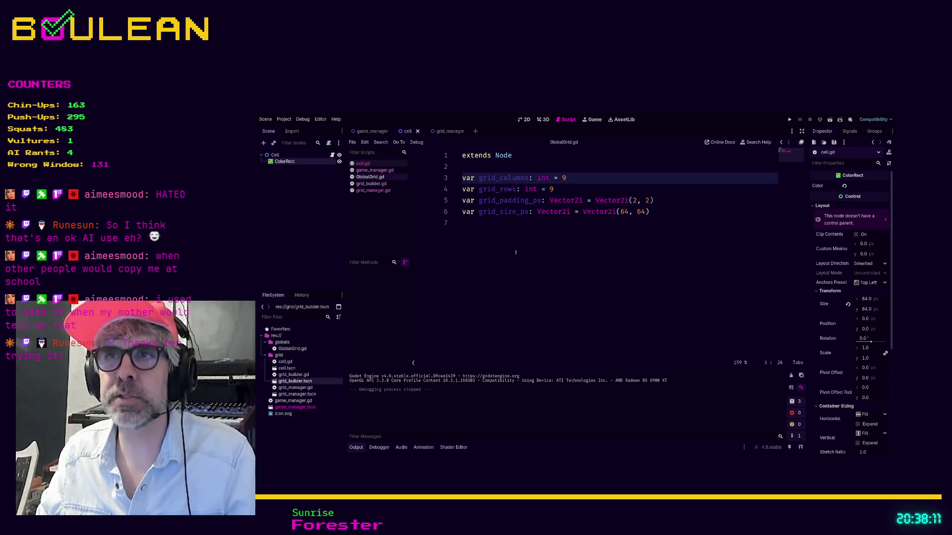
pyautogui.click(577, 244)
pyautogui.write('var grud')
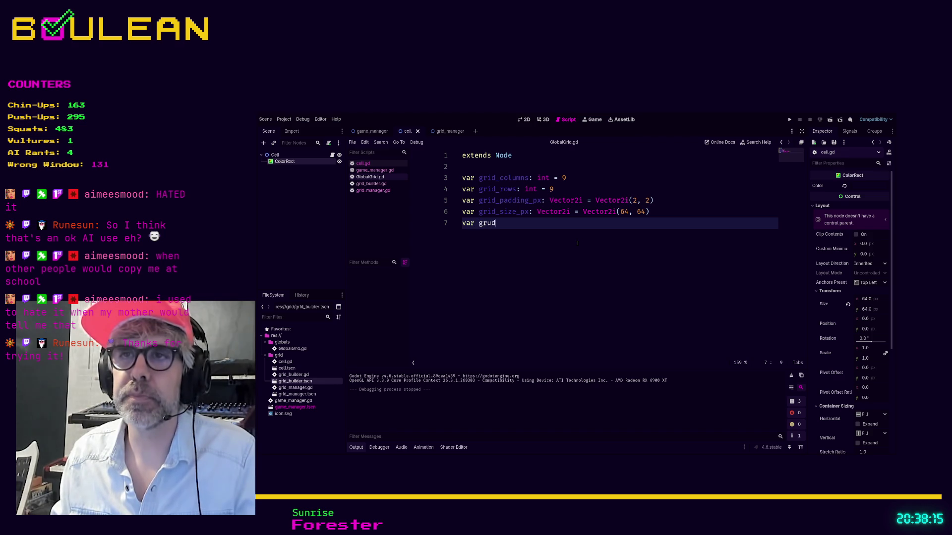
pyautogui.press('BackSpace')
pyautogui.write('id_dict: Dic')
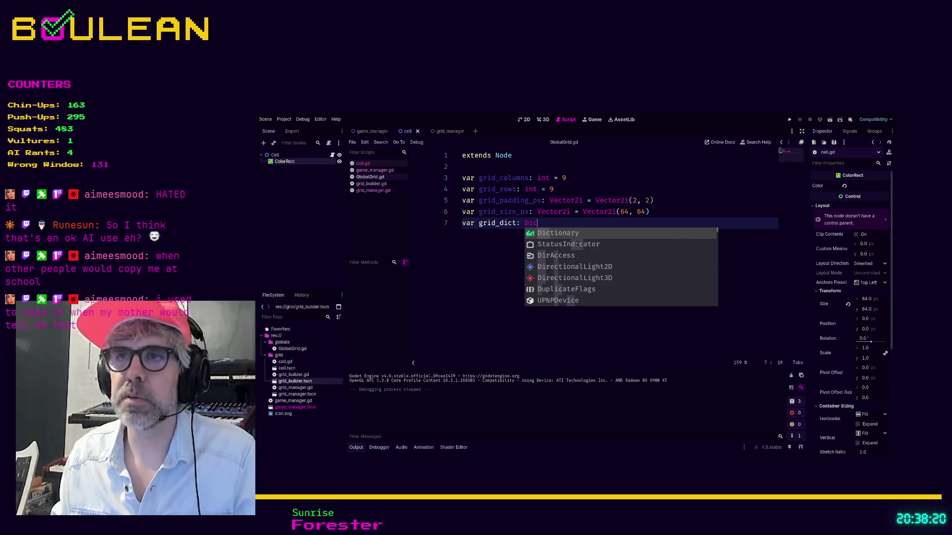
pyautogui.press('Return')
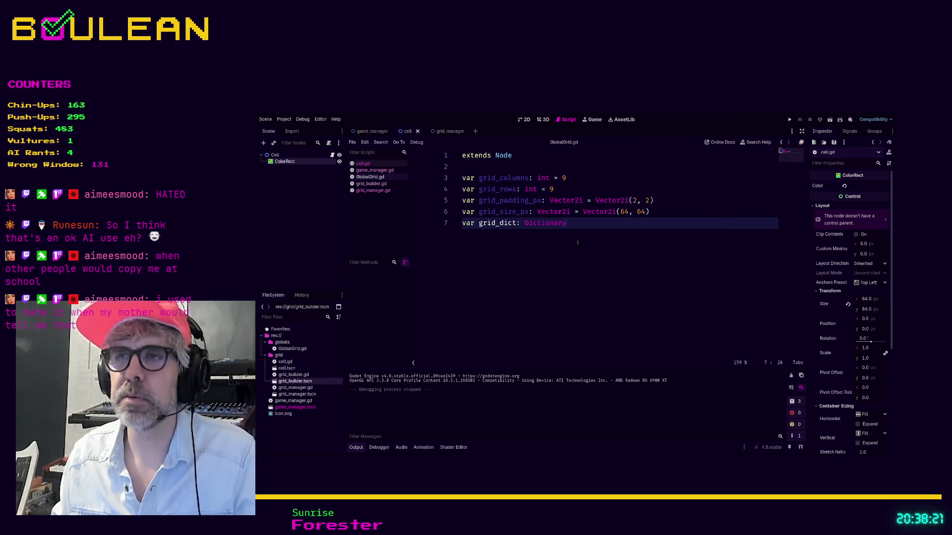
pyautogui.write(' = ')
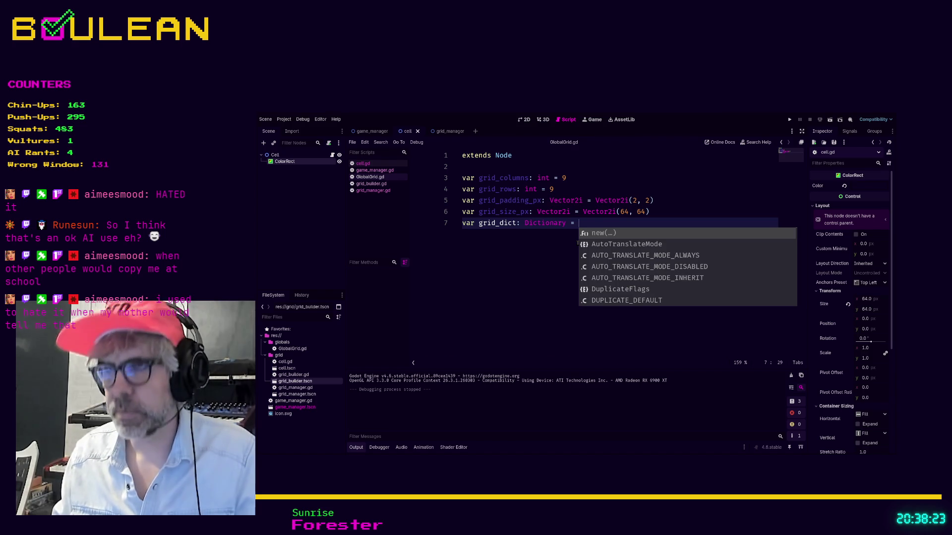
pyautogui.write('{')
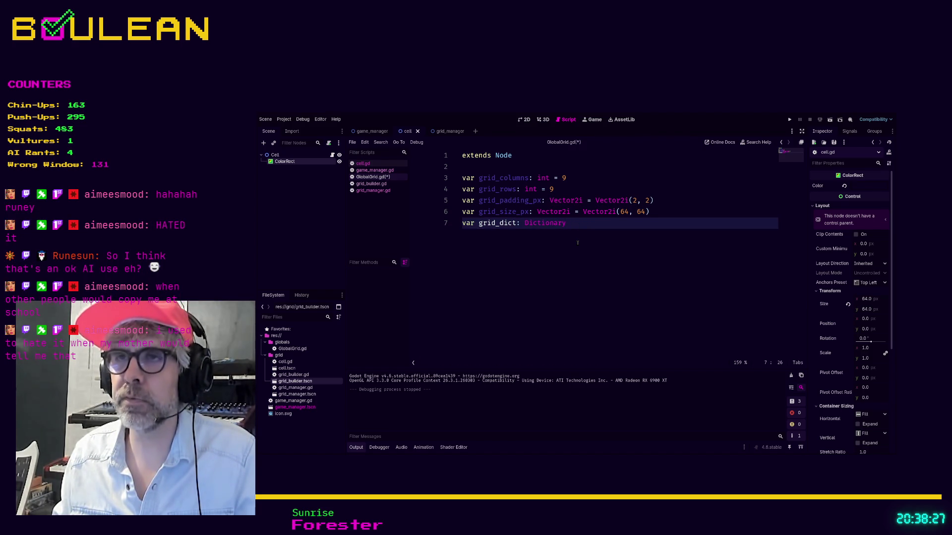
pyautogui.write('[Vectir')
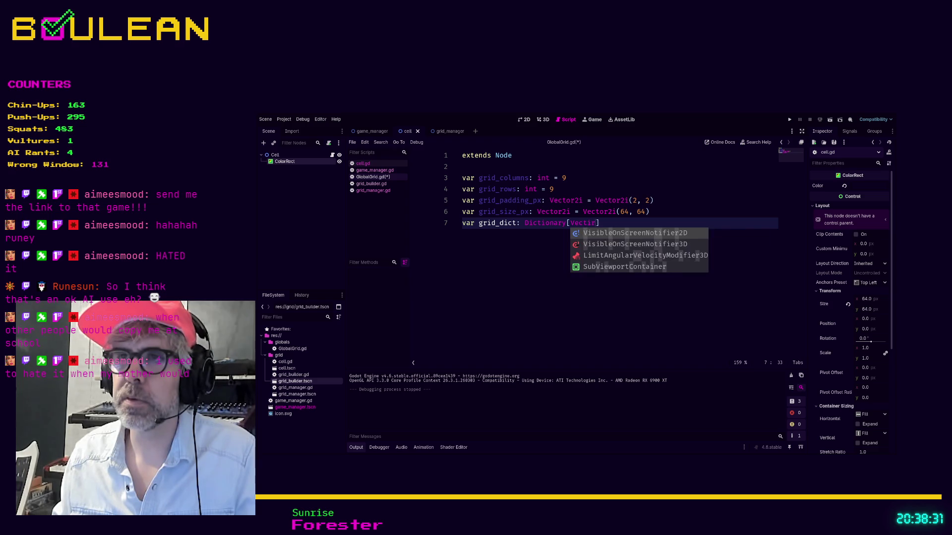
pyautogui.write('t')
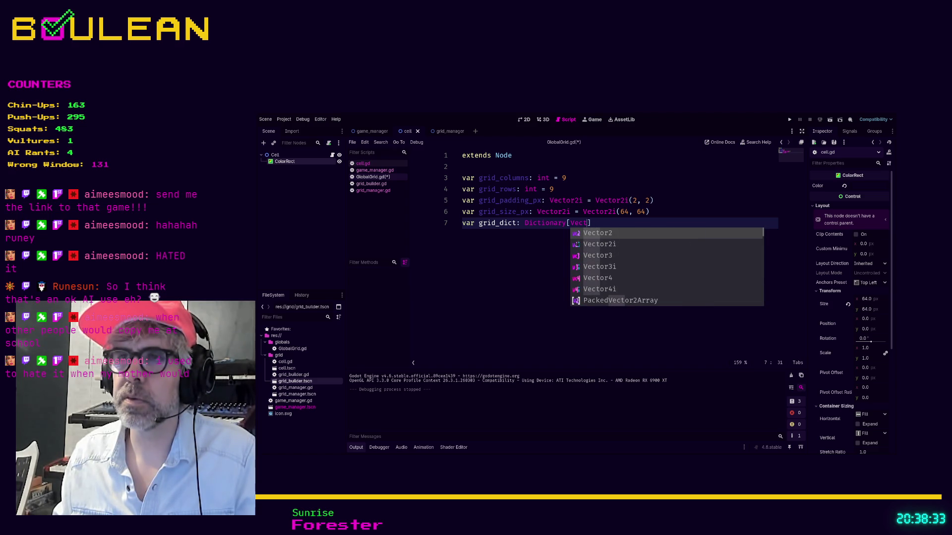
pyautogui.click(577, 243)
pyautogui.press('Right')
pyautogui.write('= {}')
pyautogui.press('Left')
pyautogui.press('Left')
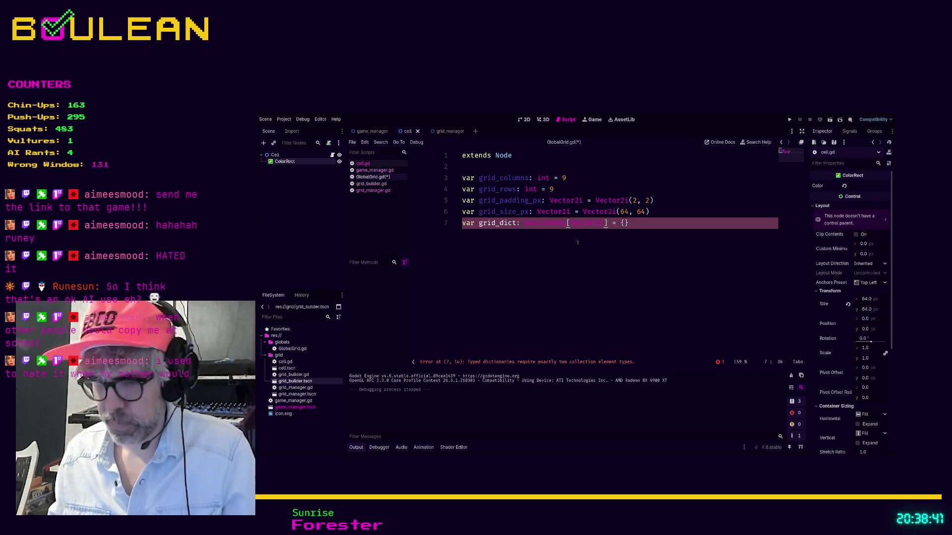
pyautogui.write('[]')
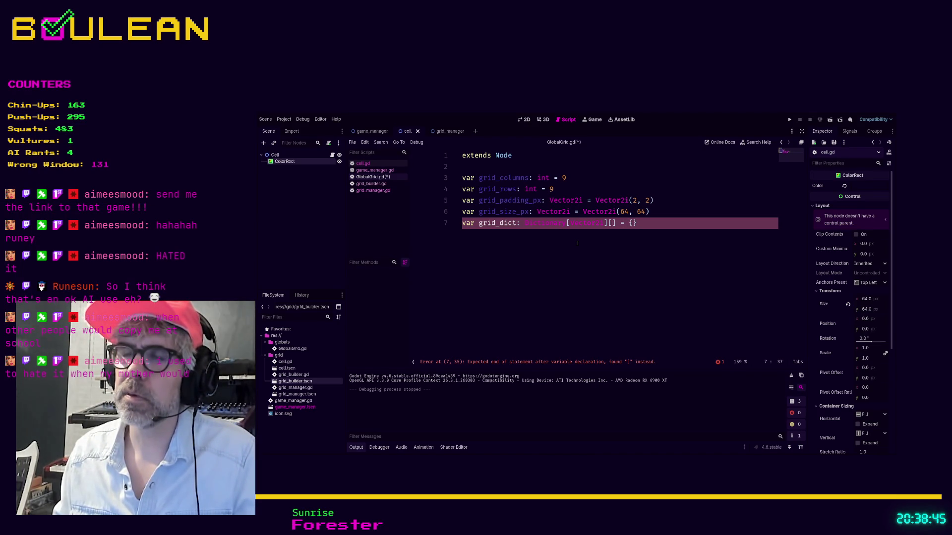
pyautogui.write('Cell')
pyautogui.press('End')
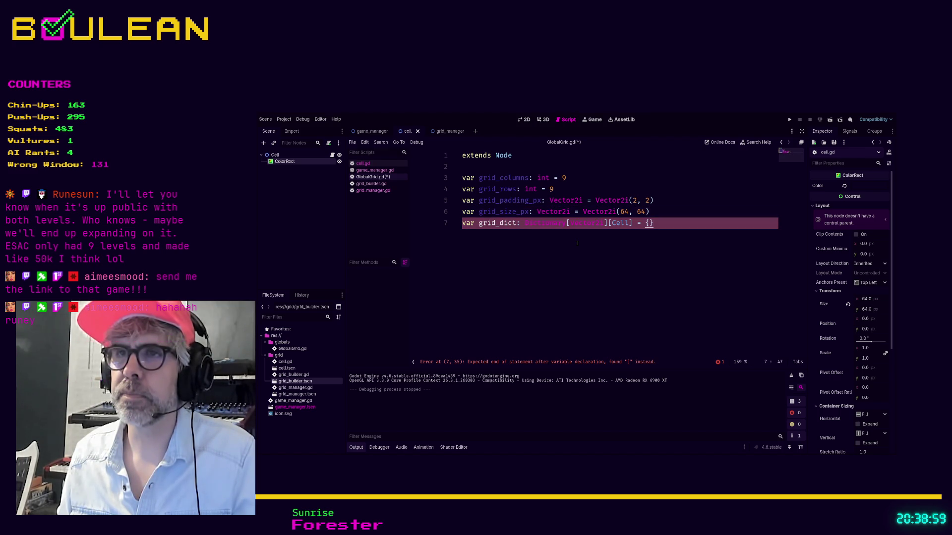
pyautogui.press('Left')
pyautogui.press('Left')
pyautogui.press('Left')
pyautogui.press('Left')
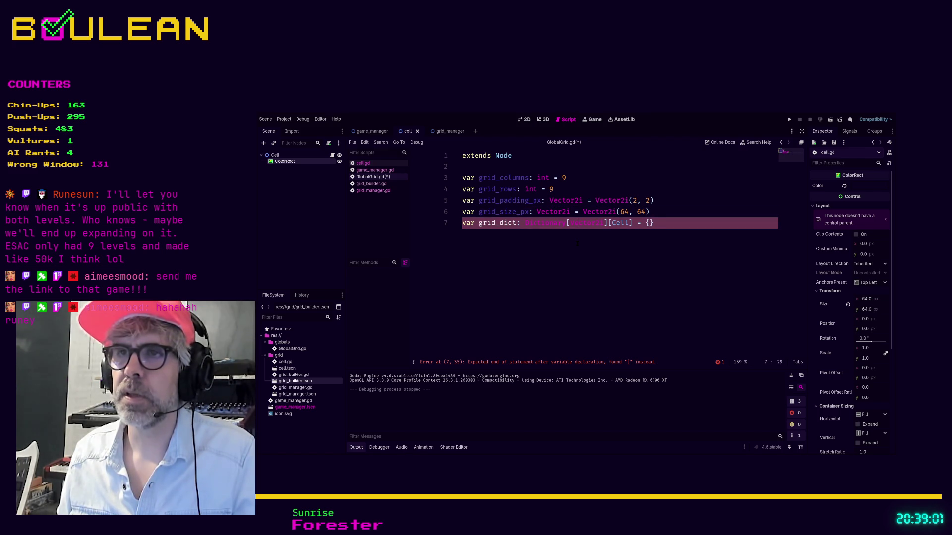
pyautogui.press('BackSpace')
pyautogui.press('BackSpace')
pyautogui.press('BackSpace')
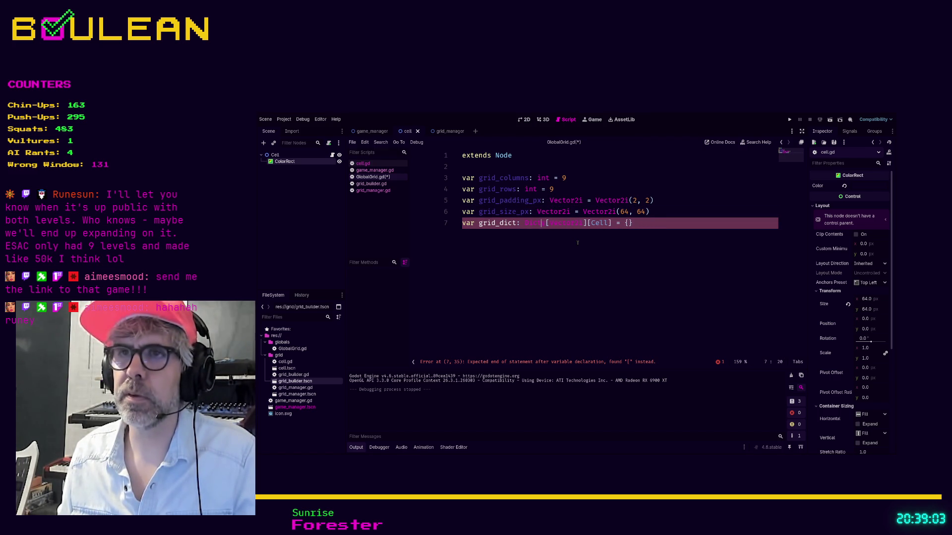
pyautogui.press('Delete')
pyautogui.press('End')
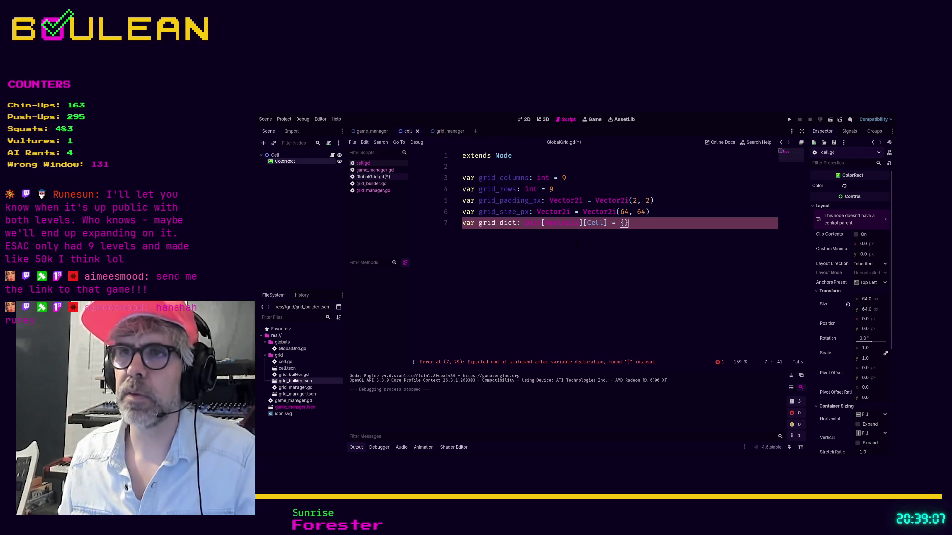
# Retype the type as Dictionary[Vector2i, Cell], using autocomplete for Vector2i, and save.
pyautogui.click(542, 223)
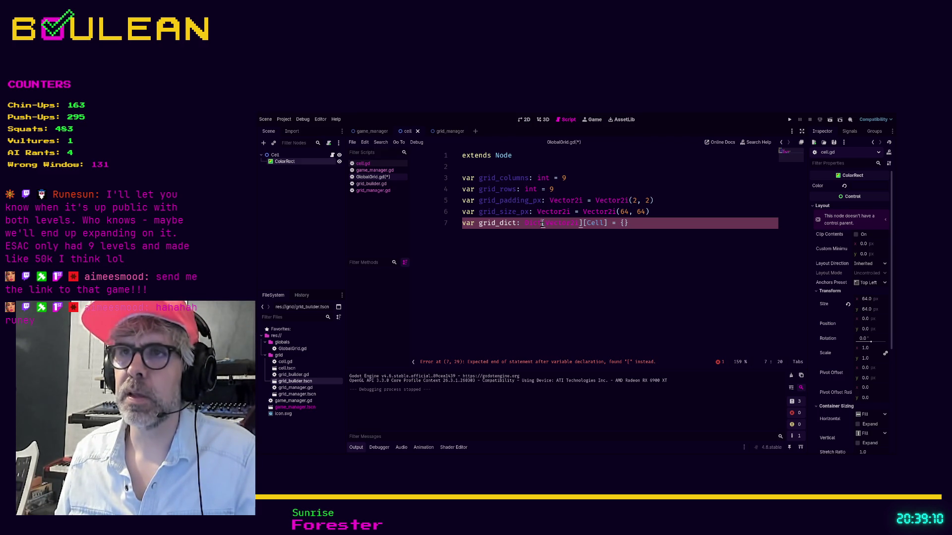
pyautogui.keyDown('shift'); pyautogui.click(607, 223); pyautogui.keyUp('shift')
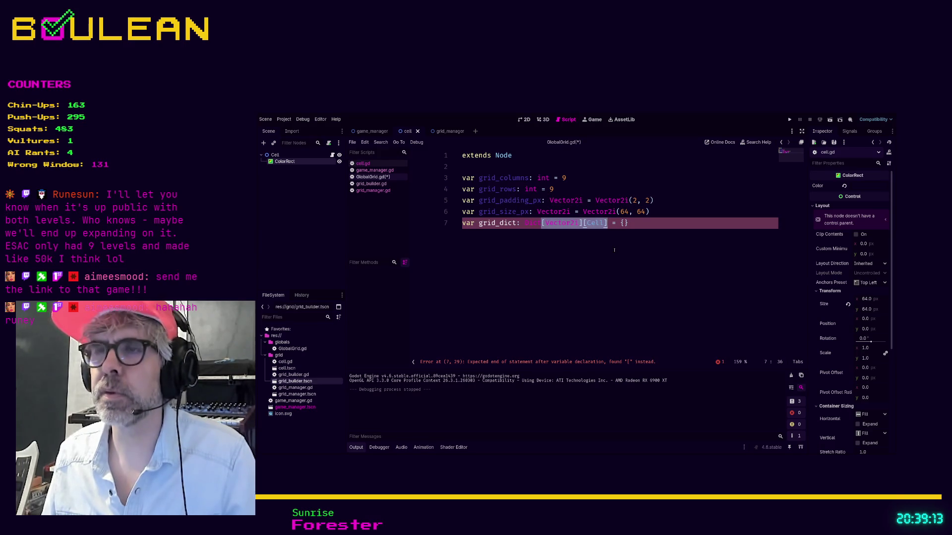
pyautogui.press('BackSpace')
pyautogui.write('ionary')
pyautogui.write('y')
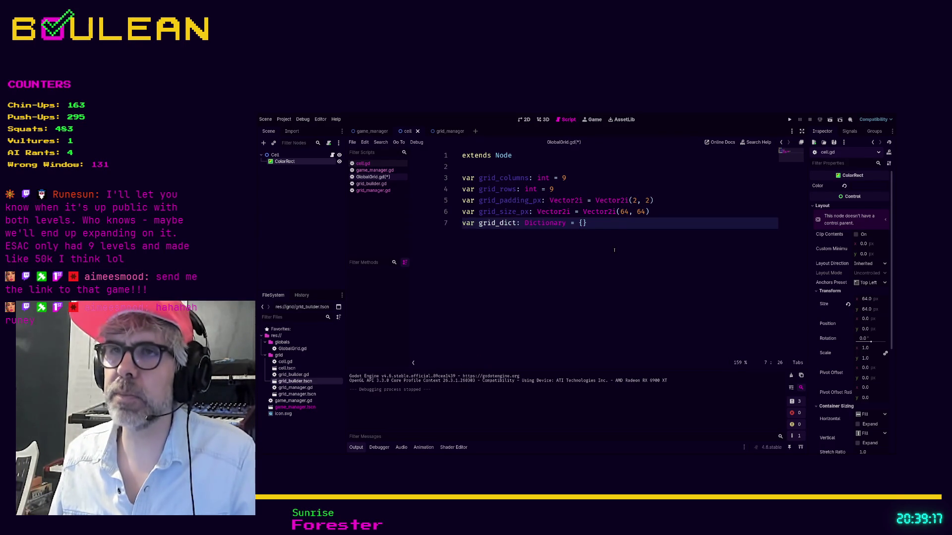
pyautogui.click(567, 224)
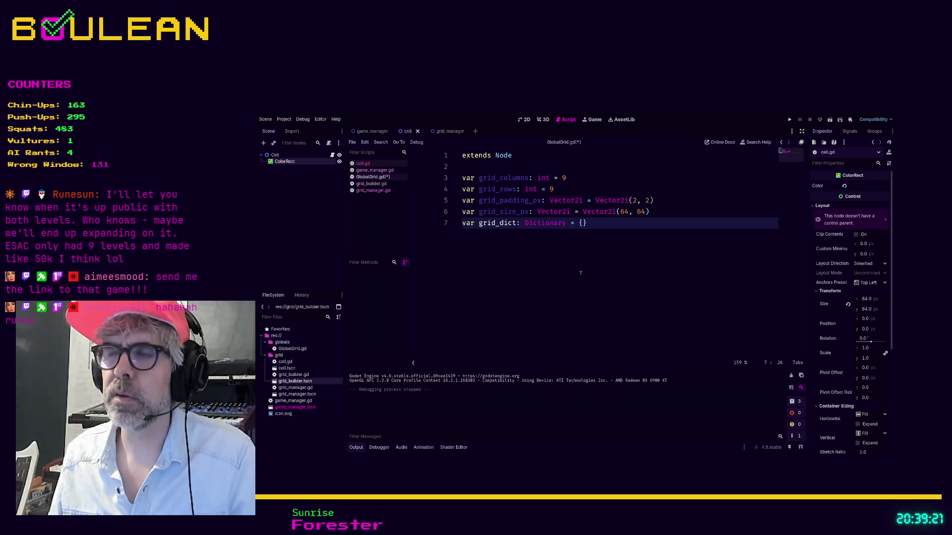
pyautogui.write('[Vec')
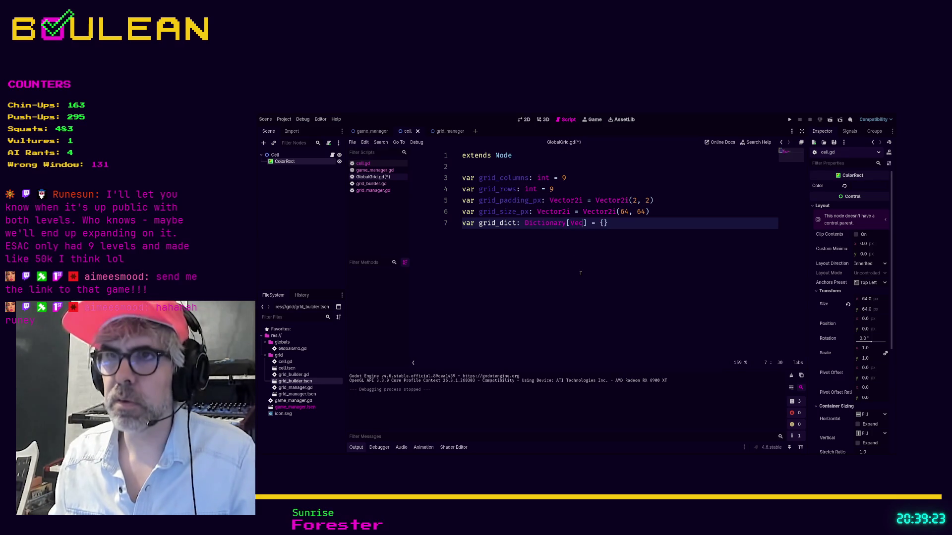
pyautogui.press('Down')
pyautogui.press('Return')
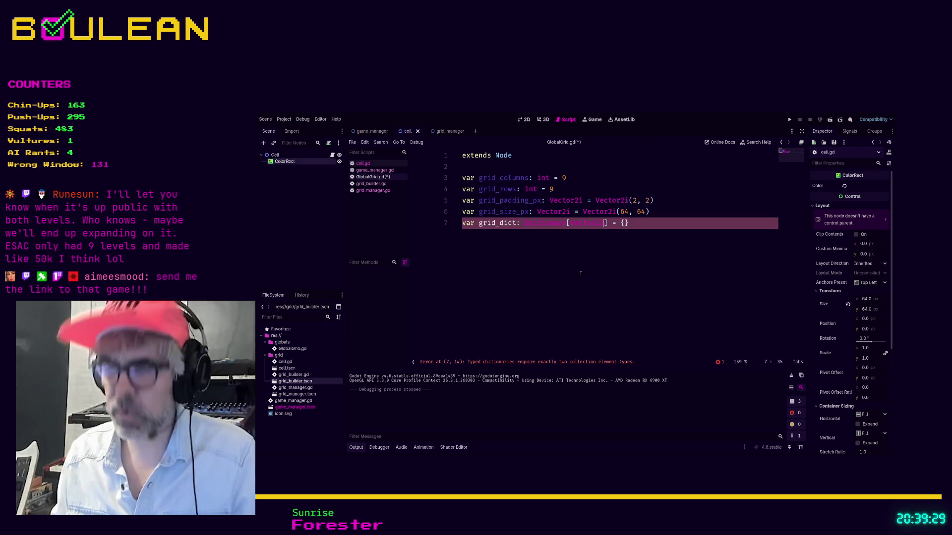
pyautogui.write(', Cell')
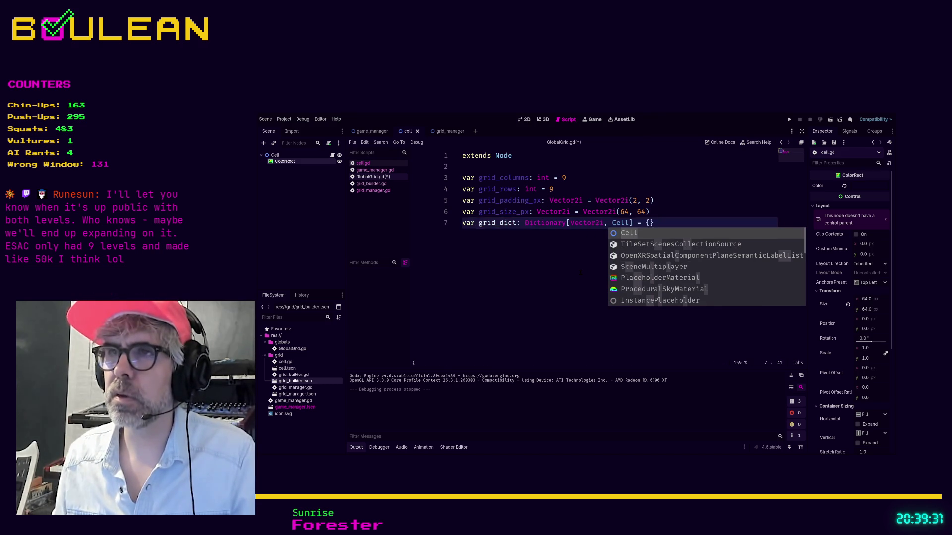
pyautogui.press('End')
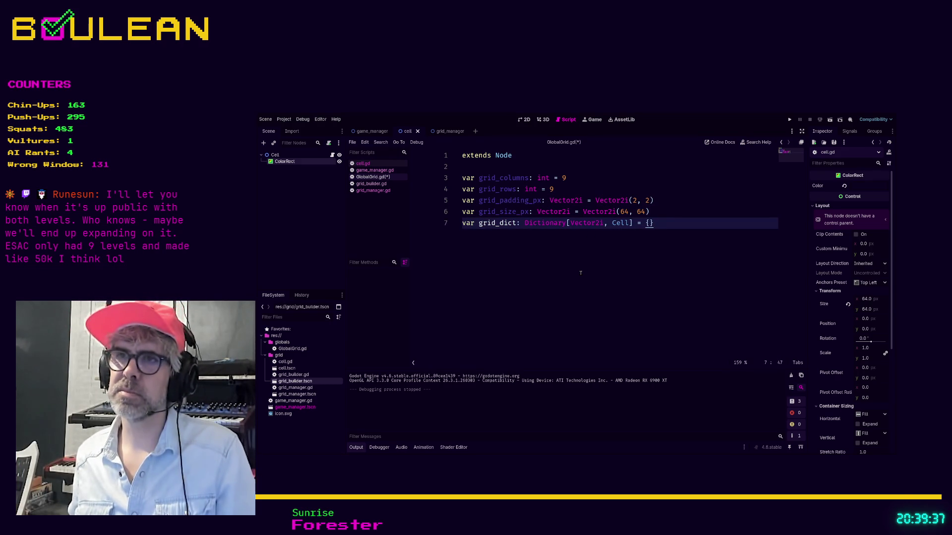
pyautogui.hotkey('ctrl', 's')
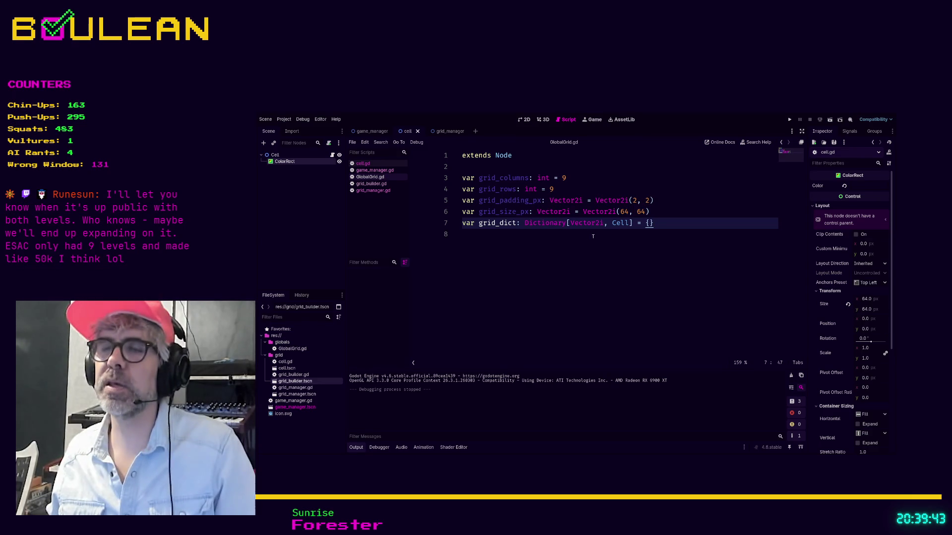
# Fix the stray brackets so line 7 reads Dictionary[Vector2i, Cell] = {}, then save again.
pyautogui.click(570, 223)
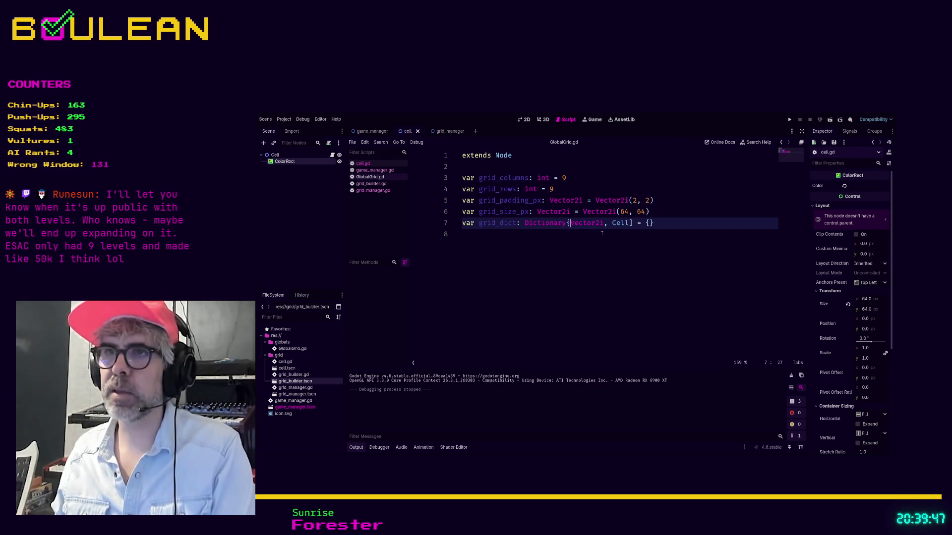
pyautogui.click(632, 224)
pyautogui.press('BackSpace')
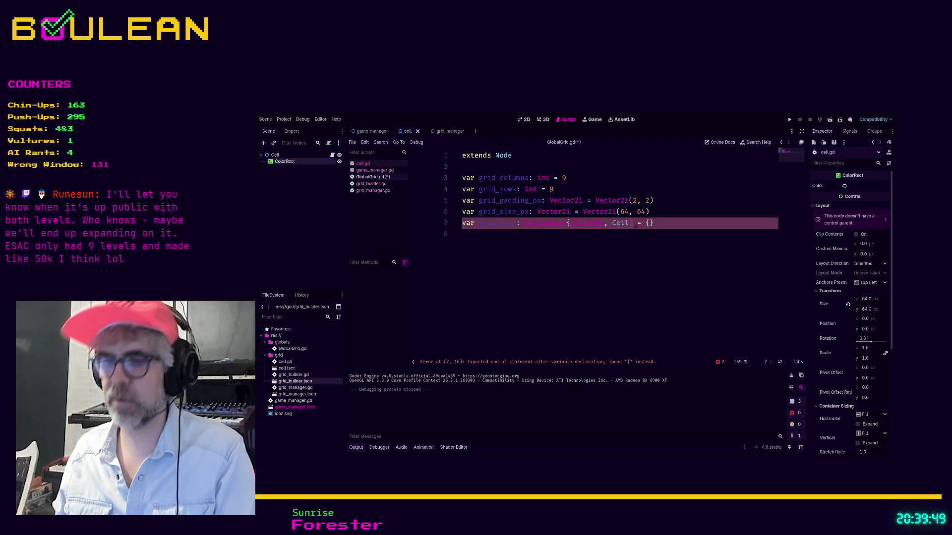
pyautogui.write(']')
pyautogui.press('BackSpace')
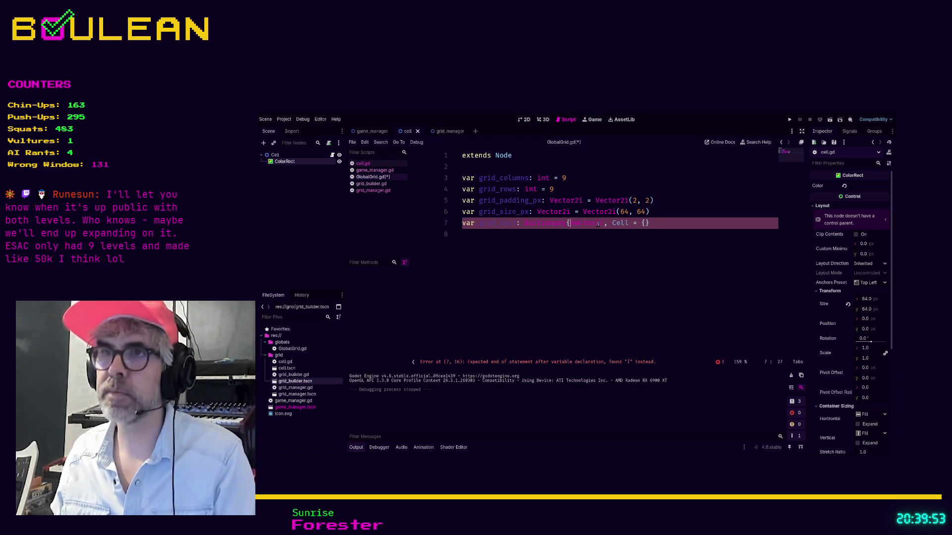
pyautogui.press('BackSpace')
pyautogui.write('[')
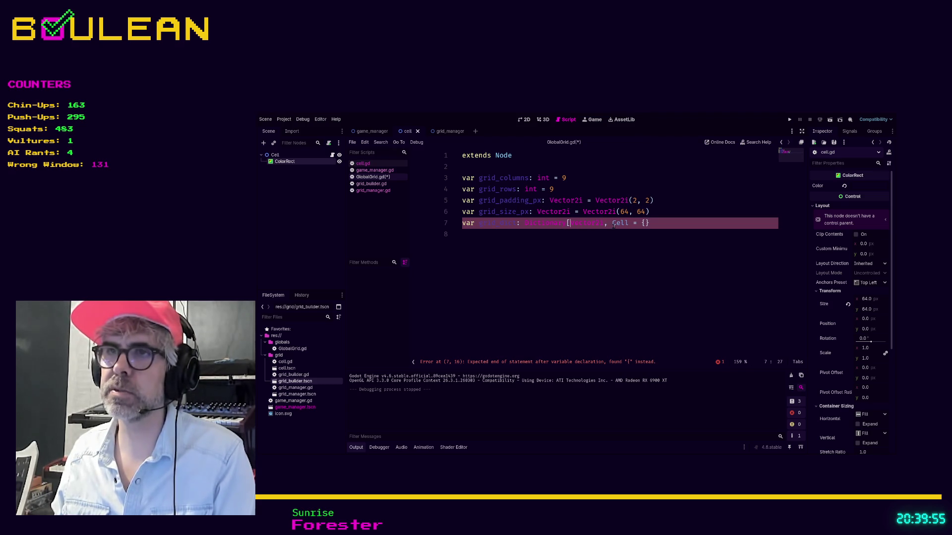
pyautogui.write(']')
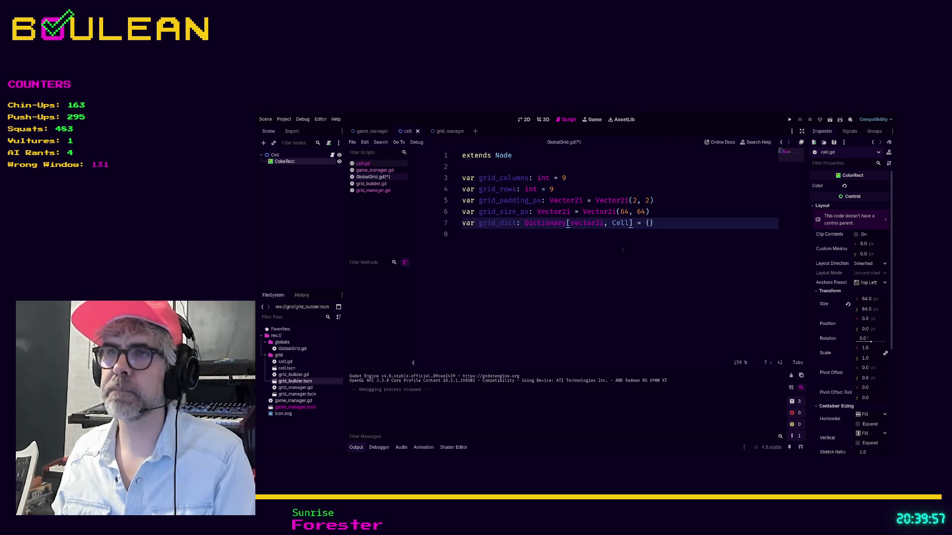
pyautogui.press('Down')
pyautogui.hotkey('ctrl', 's')
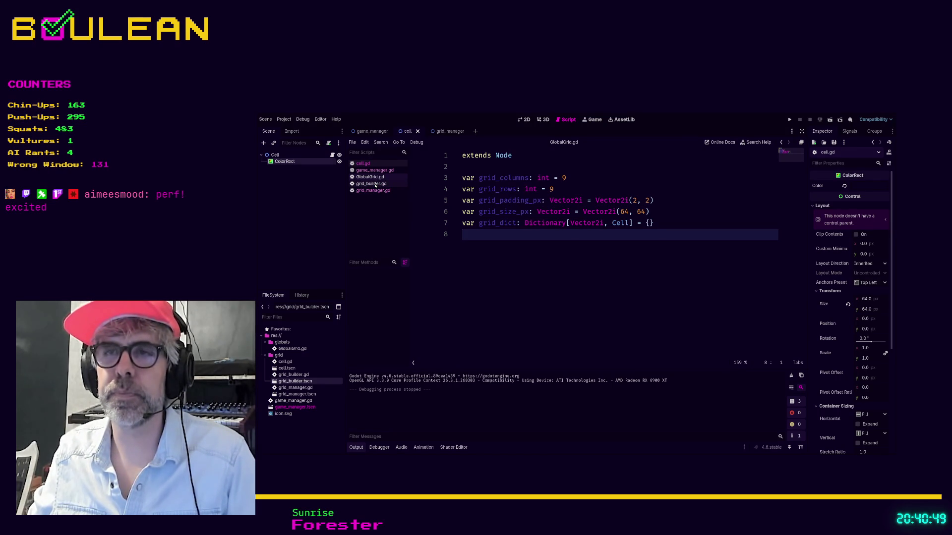
# In grid_builder.gd, insert 'var column_number: int' on a new line above the column loop.
pyautogui.click(371, 184)
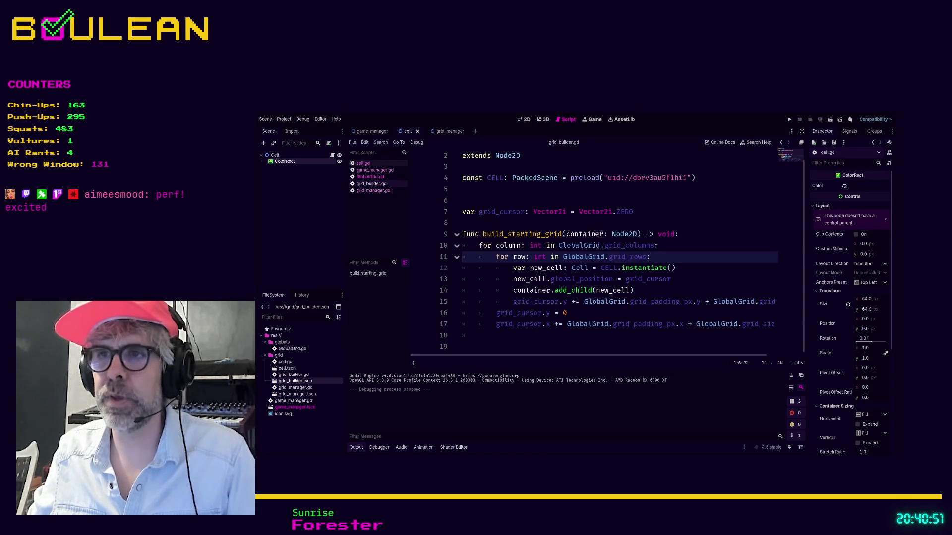
pyautogui.click(676, 291)
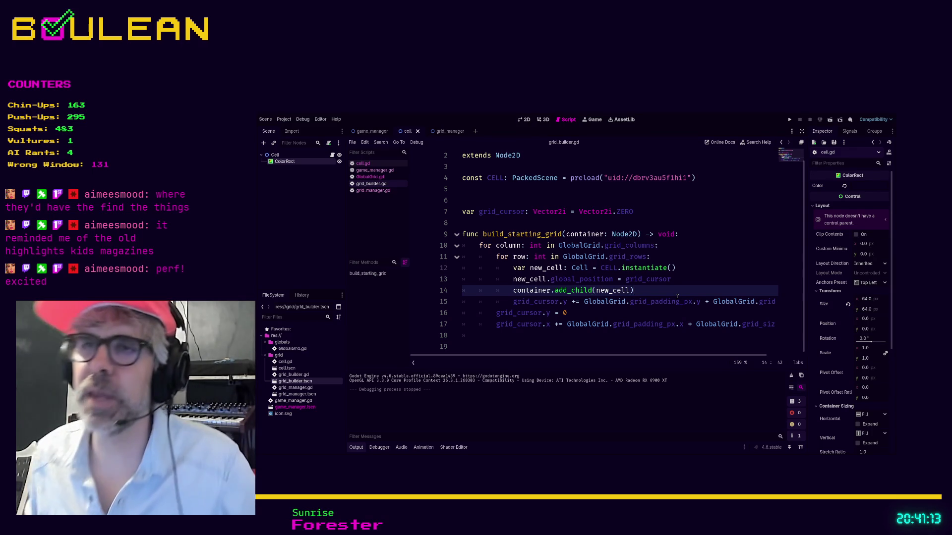
pyautogui.press('Up')
pyautogui.press('Up')
pyautogui.press('Up')
pyautogui.press('Down')
pyautogui.press('Up')
pyautogui.press('Down')
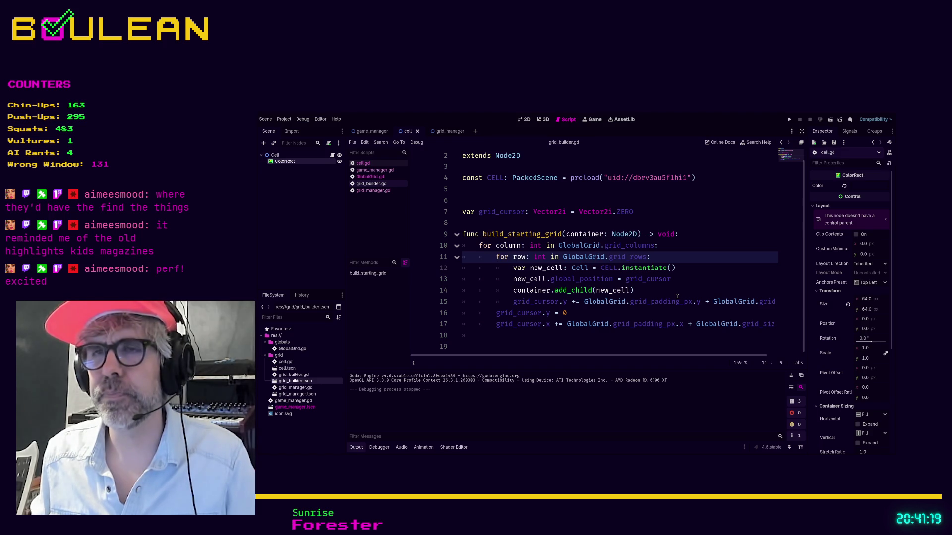
pyautogui.press('Up')
pyautogui.press('Home')
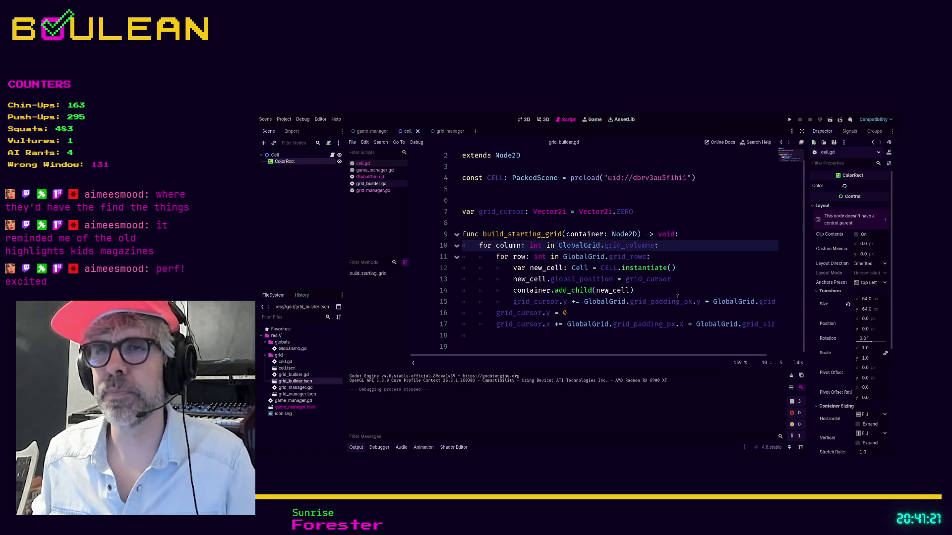
pyautogui.press('Return')
pyautogui.press('Up')
pyautogui.write('v')
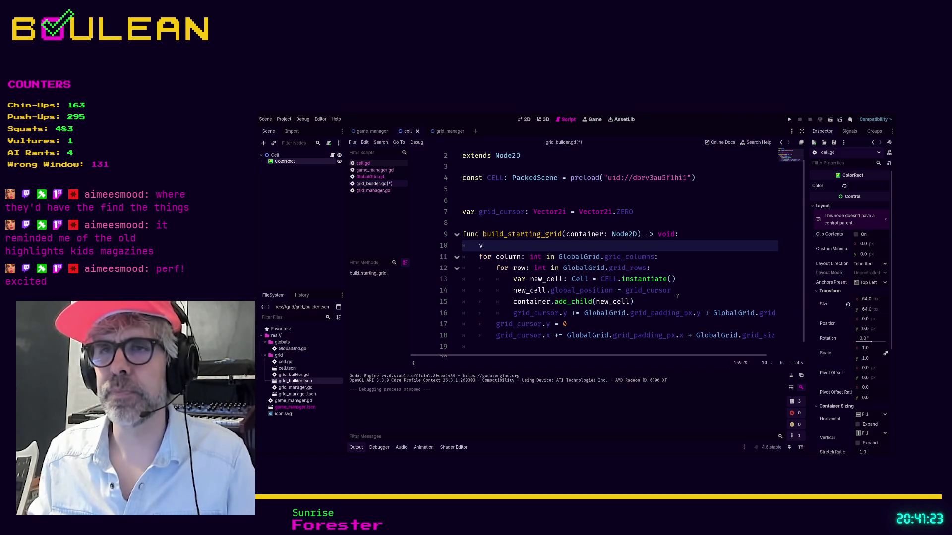
pyautogui.write('ar column_nu')
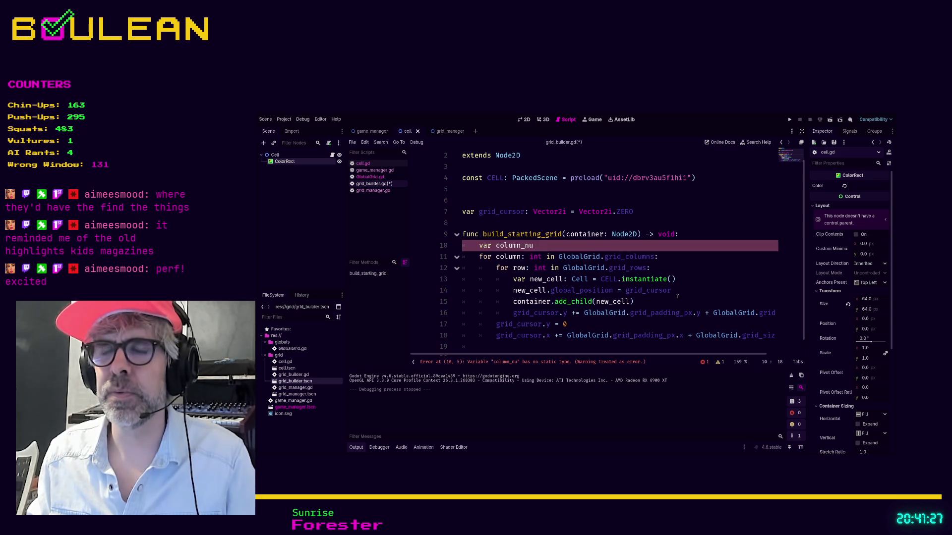
pyautogui.write('mber: int')
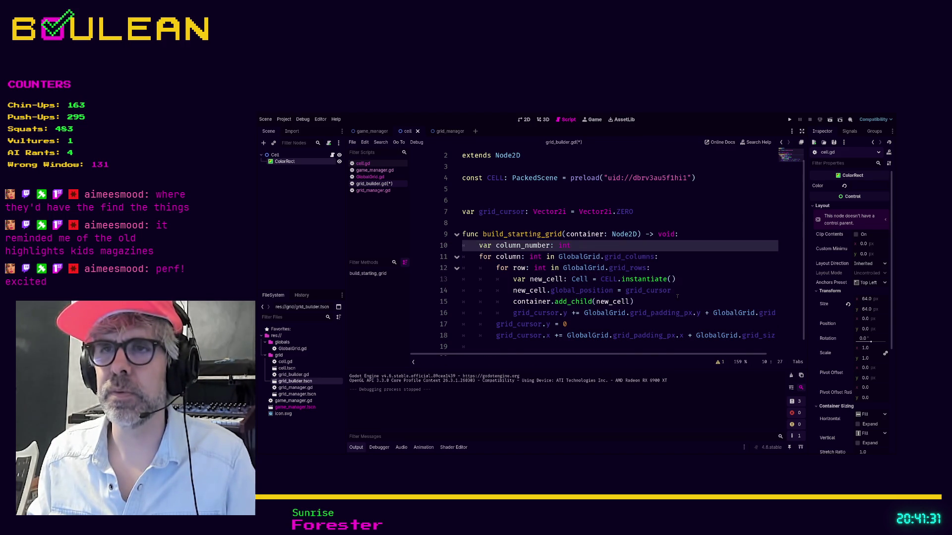
# Declare 'var row_number: int' and initialise both column_number and row_number to 0.
pyautogui.press('Return')
pyautogui.write('var row_number: int')
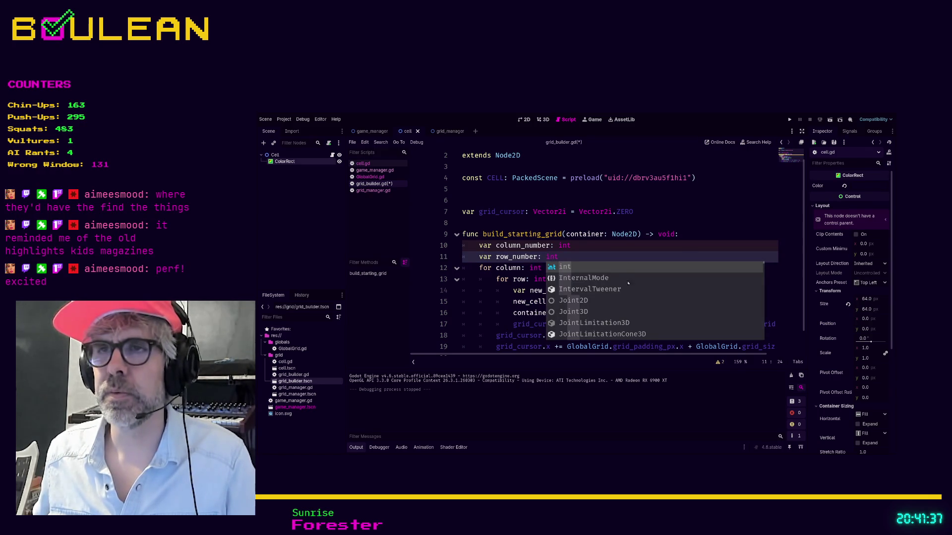
pyautogui.click(595, 247)
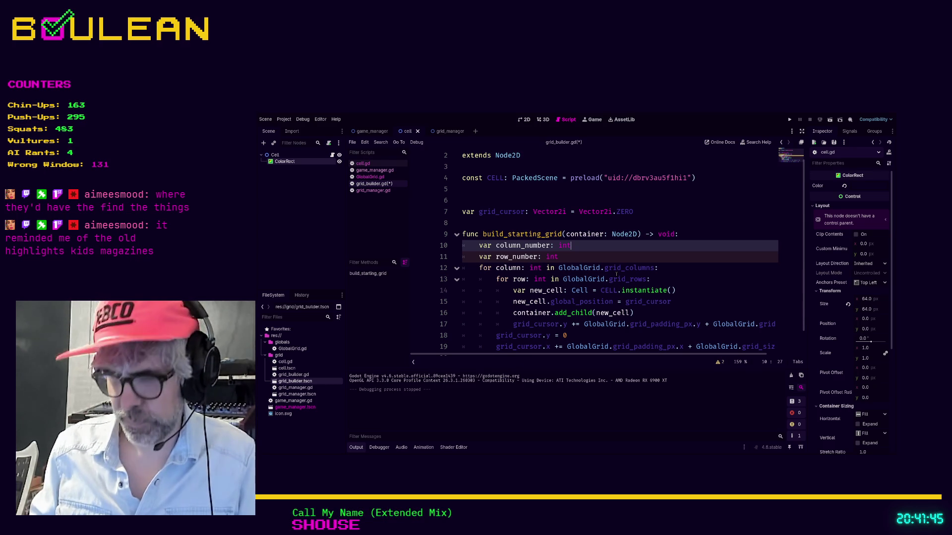
pyautogui.write(' = 0')
pyautogui.press('Down')
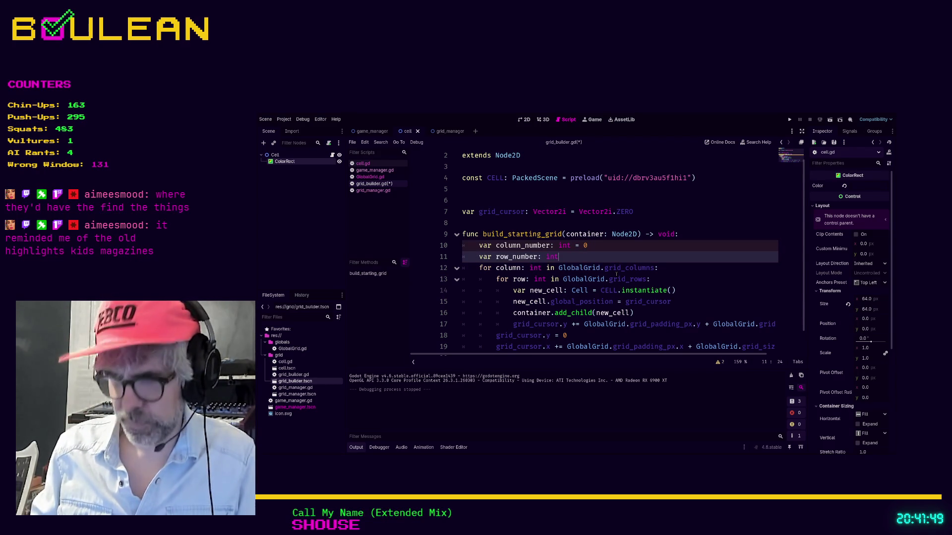
pyautogui.write(' = 0')
# Review the loops below, then switch to cell.gd with the caret on blank line 3.
pyautogui.scroll(-1, 632, 257)
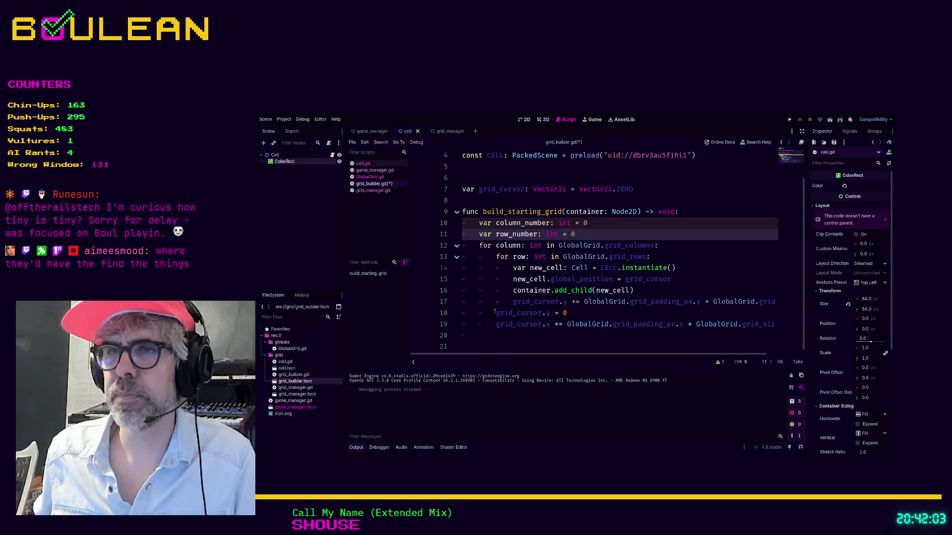
pyautogui.click(494, 303)
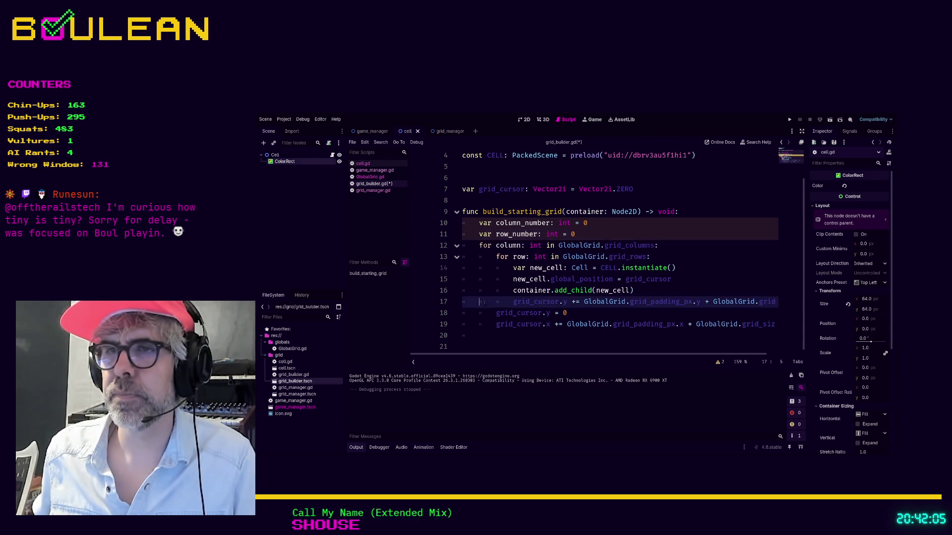
pyautogui.click(489, 280)
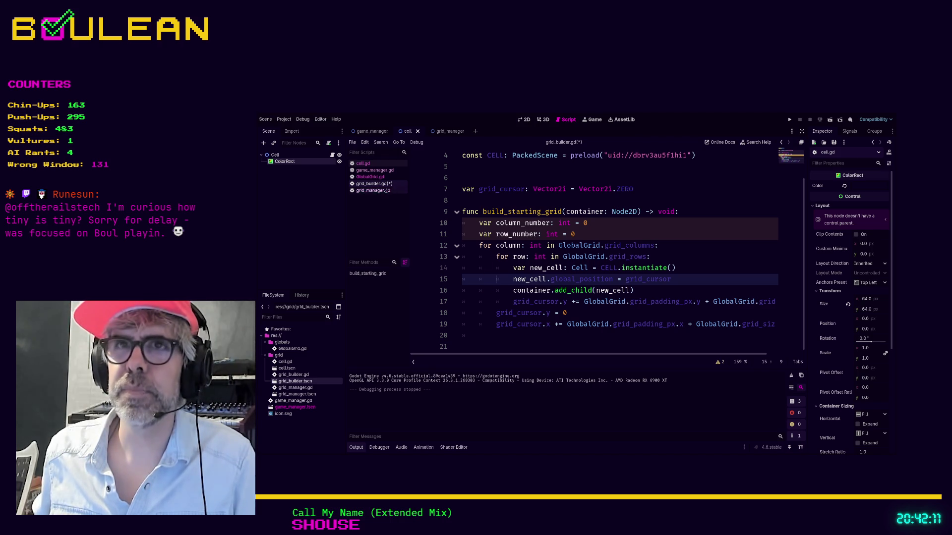
pyautogui.click(362, 163)
pyautogui.click(506, 179)
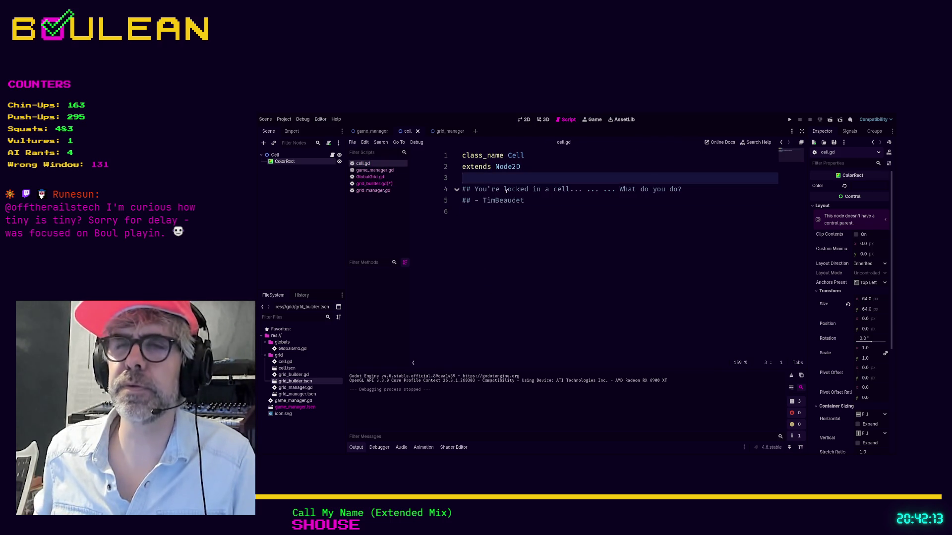
# Add 'var coordinates: Vector2i' to cell.gd, save it, and return to grid_builder.gd.
pyautogui.press('Return')
pyautogui.write('var c')
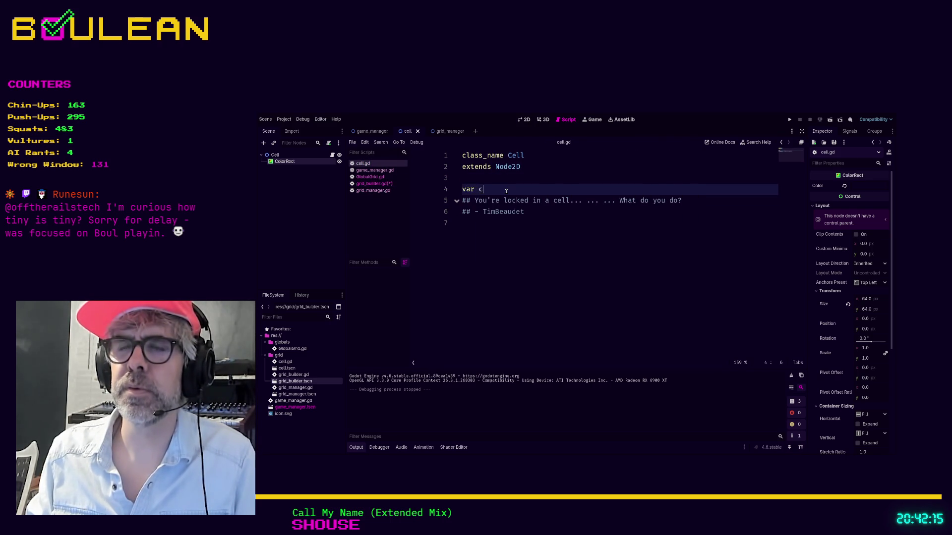
pyautogui.write('oordinates')
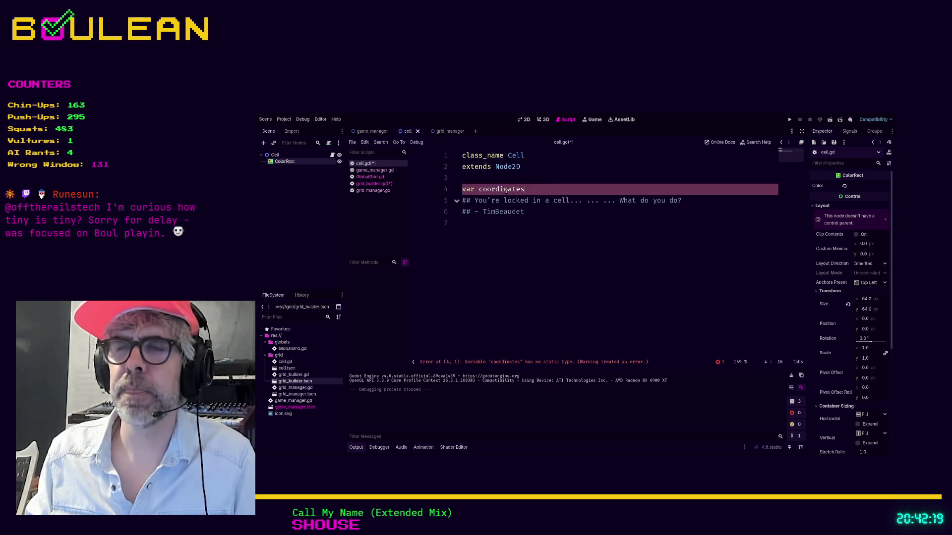
pyautogui.write(': Vector2i')
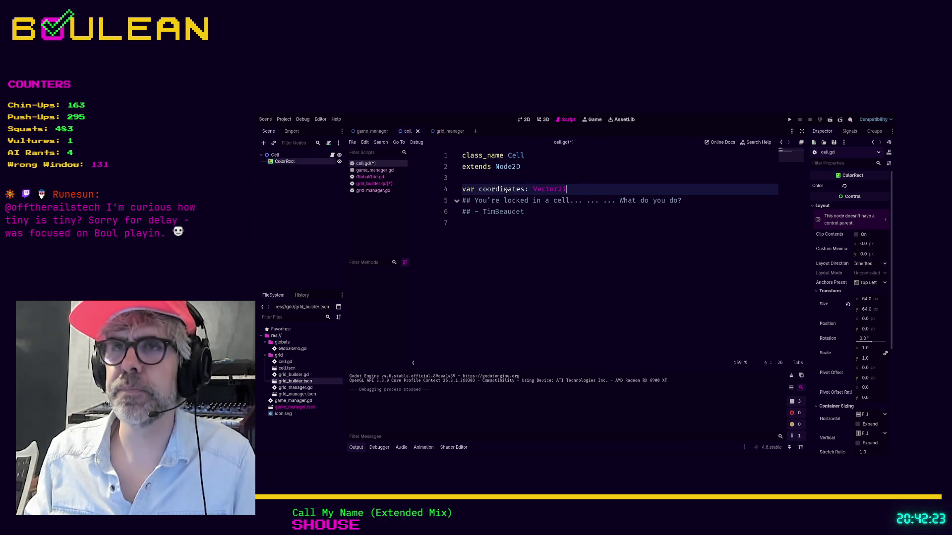
pyautogui.press('Return')
pyautogui.hotkey('ctrl', 's')
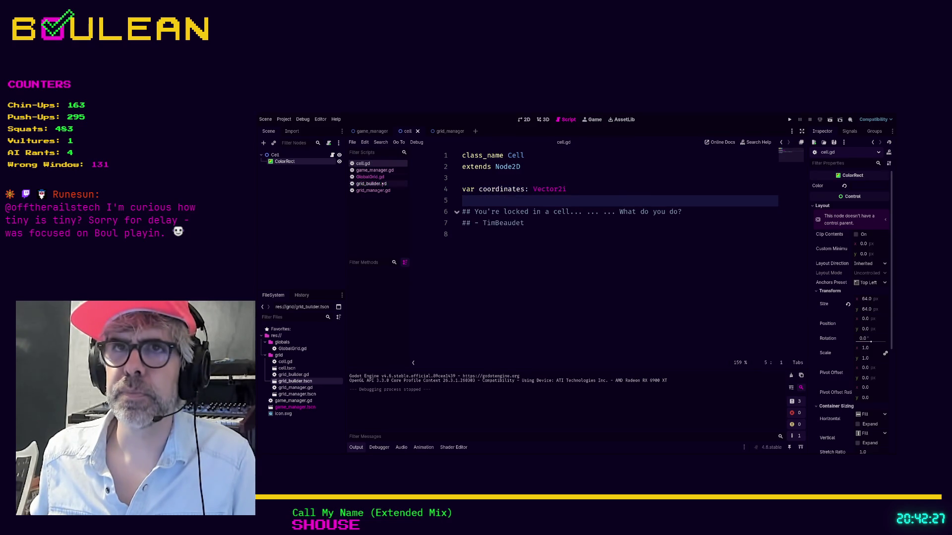
pyautogui.click(379, 184)
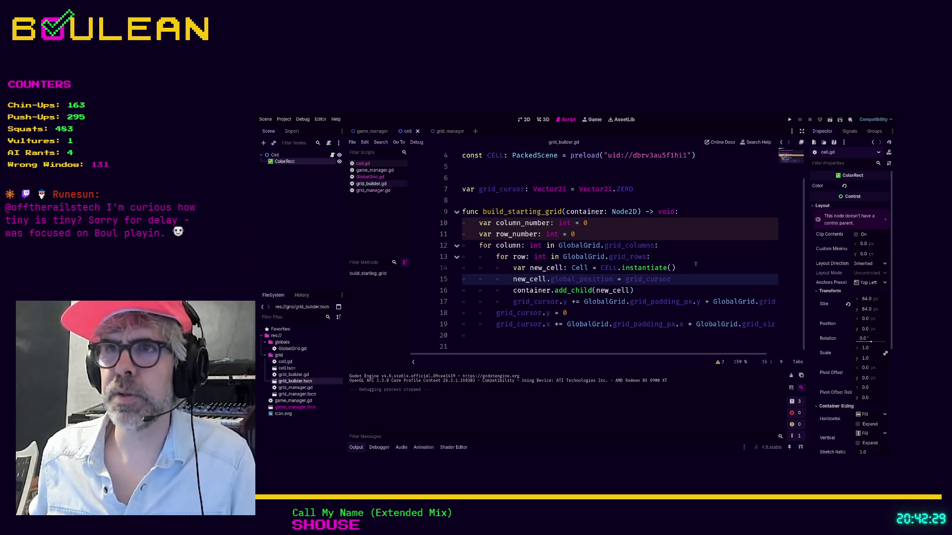
# Below the global_position line, set new_cell.coordinates = Vector2i(col_num, row_num).
pyautogui.click(709, 252)
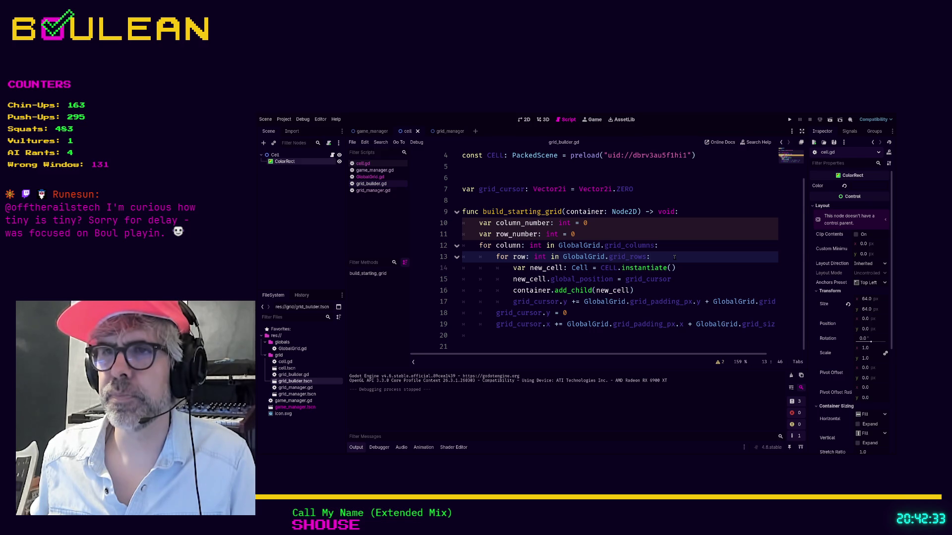
pyautogui.click(682, 276)
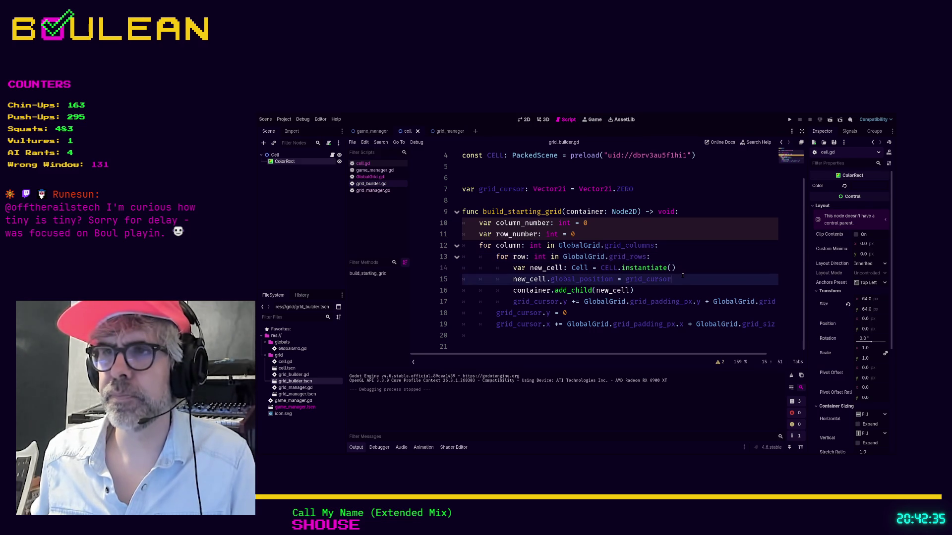
pyautogui.press('Return')
pyautogui.write('new')
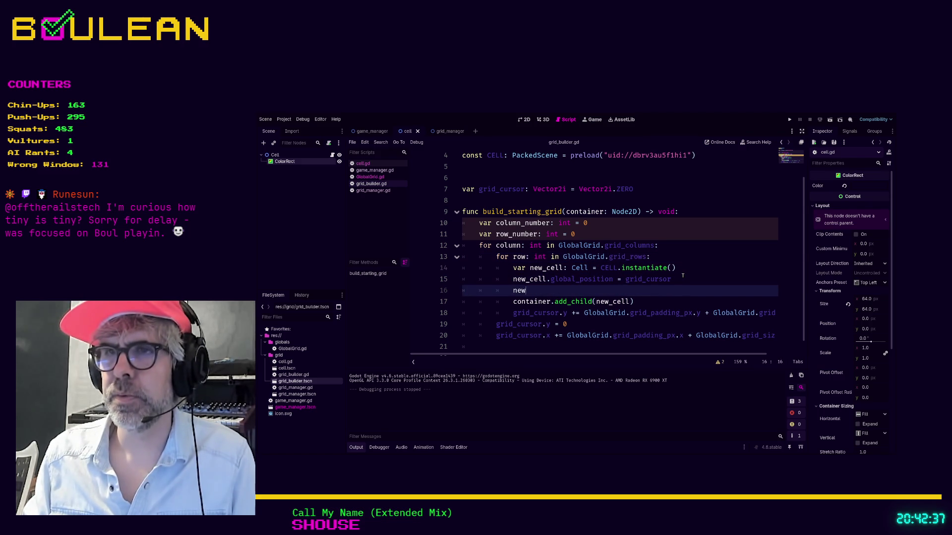
pyautogui.write('_cell.')
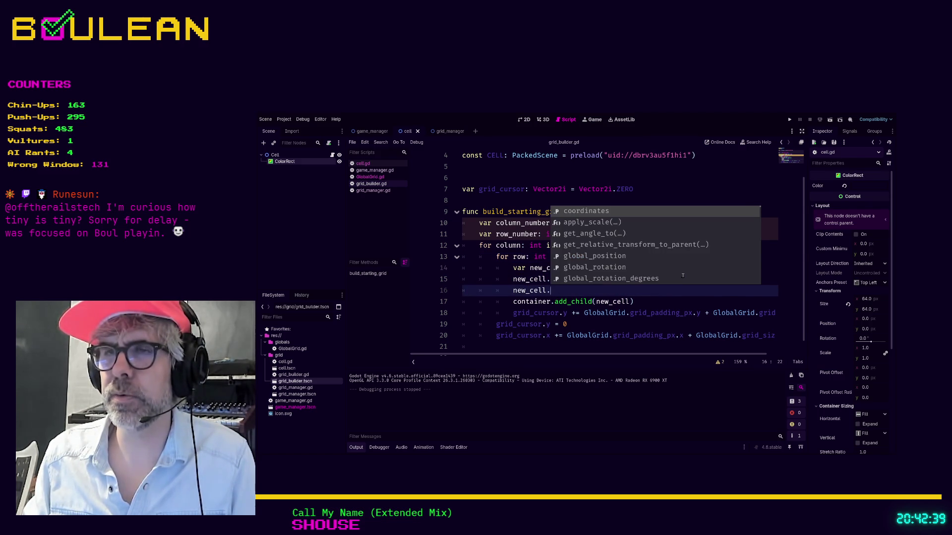
pyautogui.press('Return')
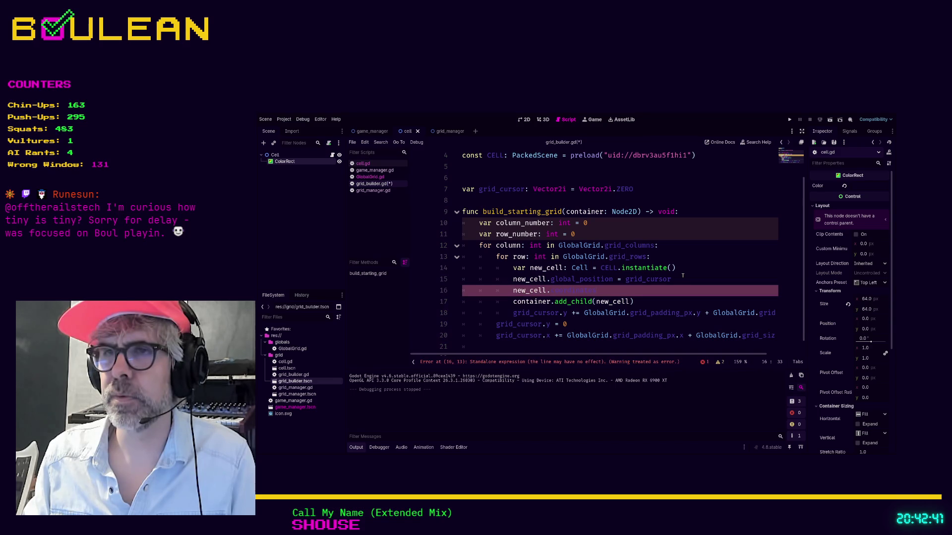
pyautogui.write('Vector2i(col_num')
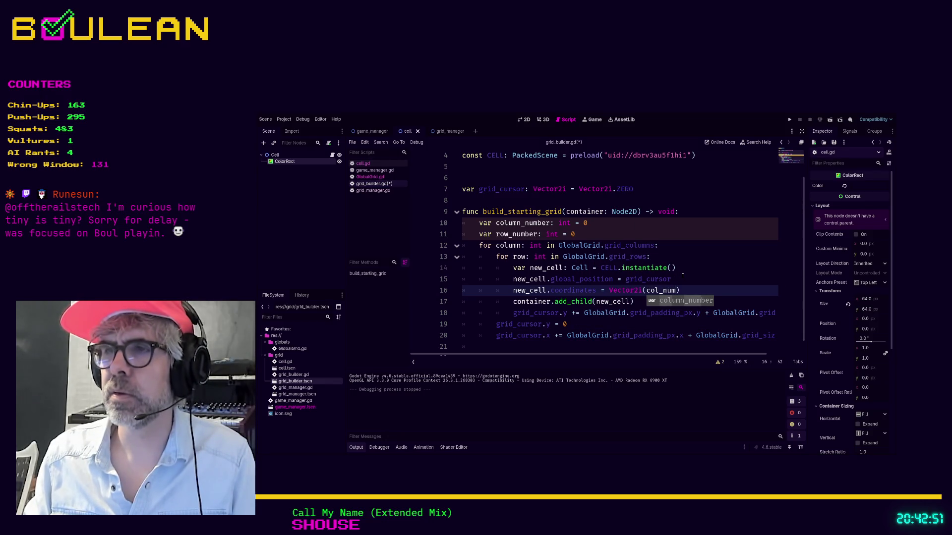
pyautogui.write(', row_num')
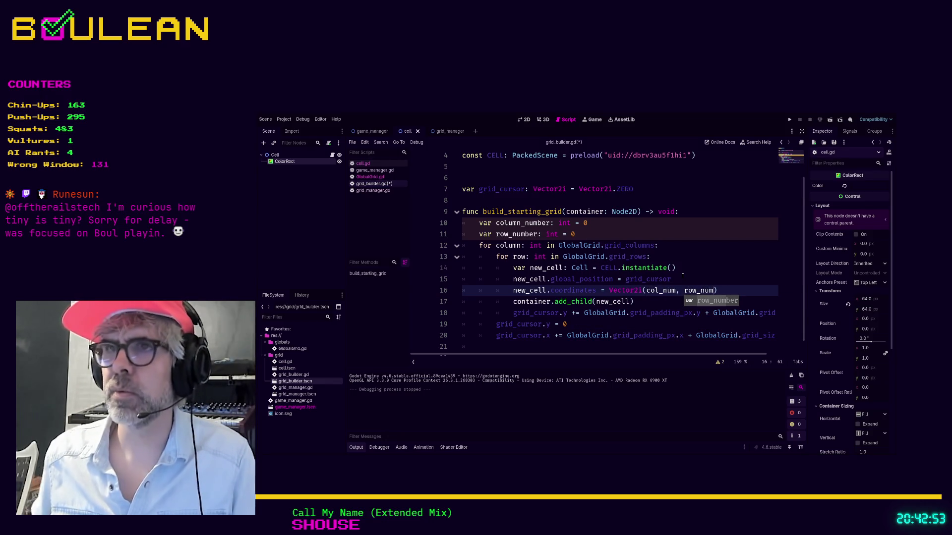
# Rename the counters column_number and row_number to col_num and row_num.
pyautogui.click(521, 223)
pyautogui.press('BackSpace')
pyautogui.press('BackSpace')
pyautogui.press('BackSpace')
pyautogui.press('BackSpace')
pyautogui.press('BackSpace')
pyautogui.click(539, 233)
pyautogui.press('BackSpace')
pyautogui.press('BackSpace')
pyautogui.press('BackSpace')
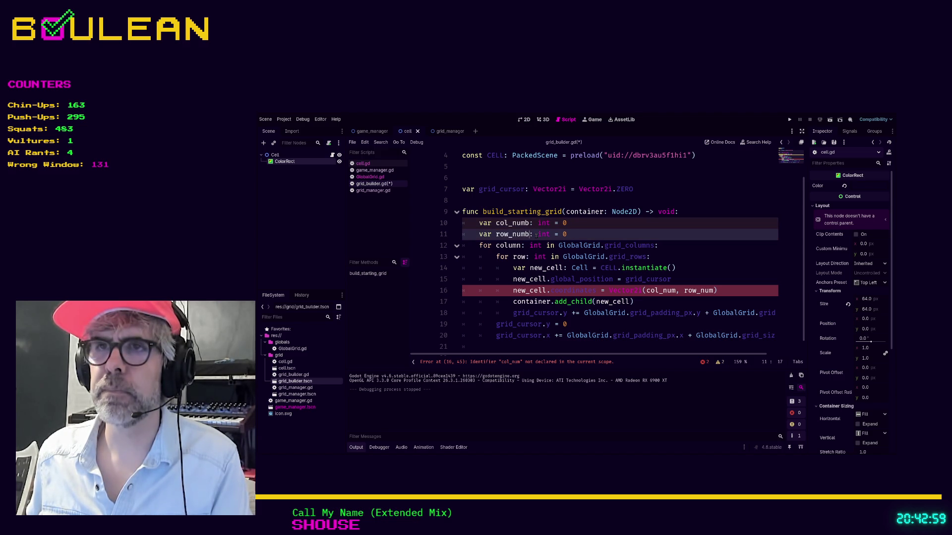
pyautogui.click(530, 223)
pyautogui.press('BackSpace')
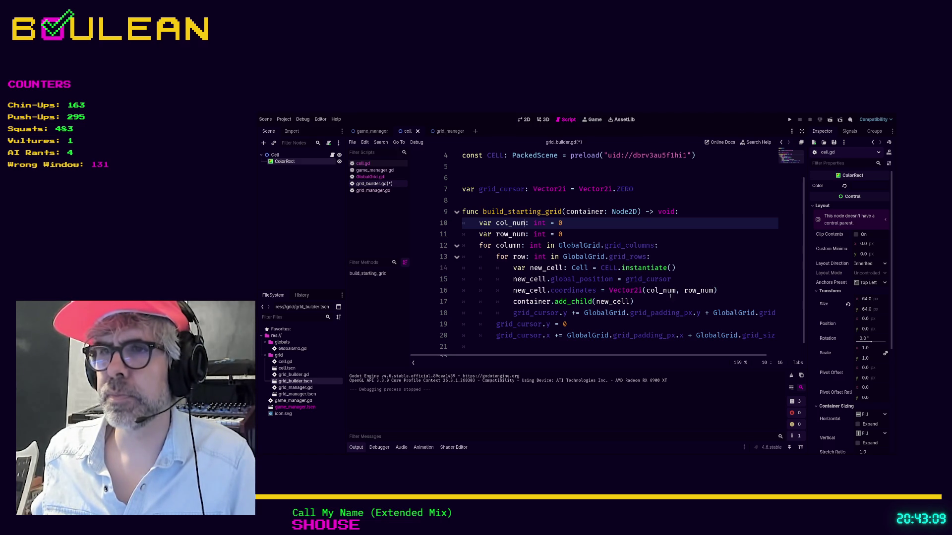
# Add a row_num += 1 increment inside the row loop after the grid_cursor.y update.
pyautogui.click(606, 313)
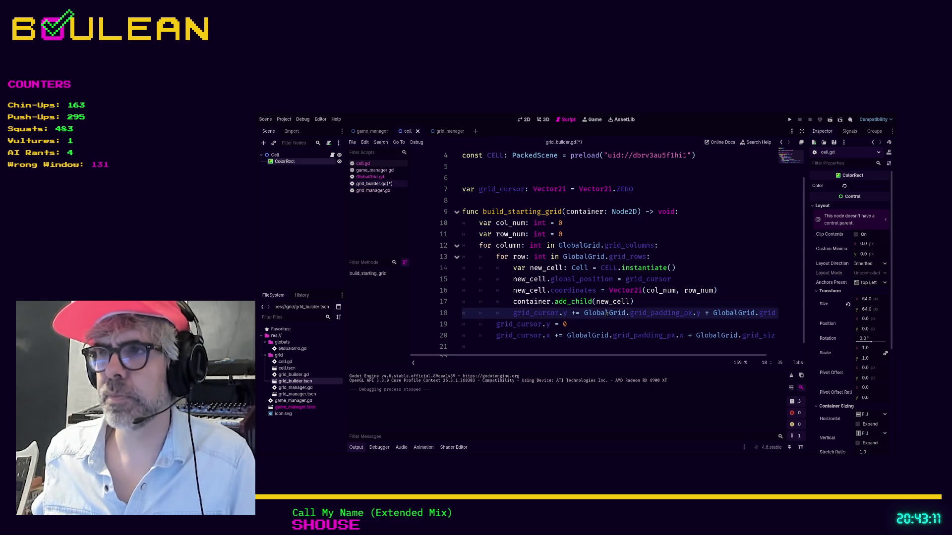
pyautogui.press('Home')
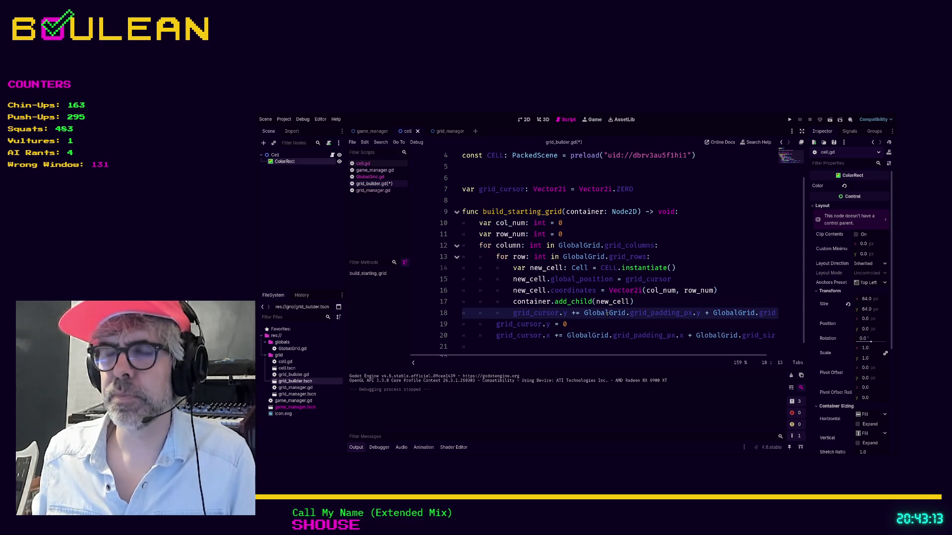
pyautogui.press('Down')
pyautogui.hotkey('ctrl', 'shift', 'Return')
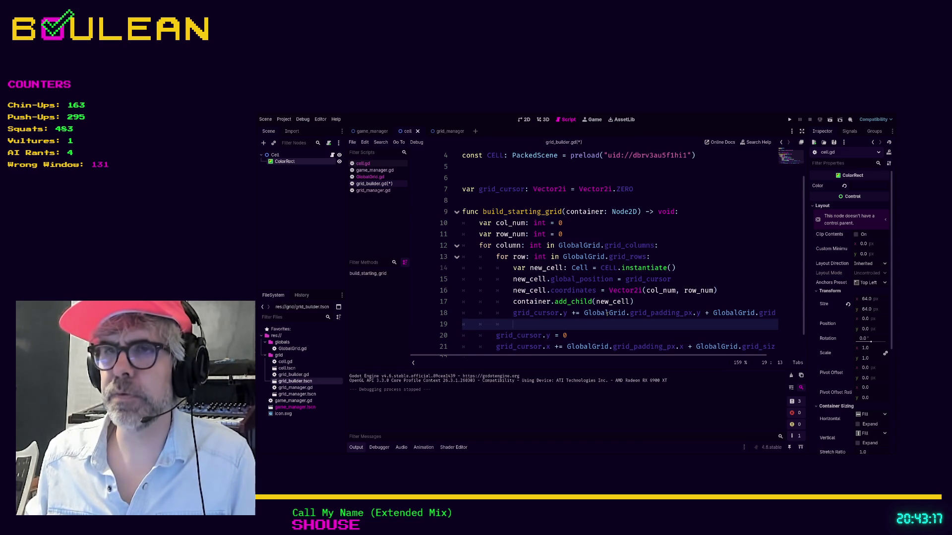
pyautogui.write('row')
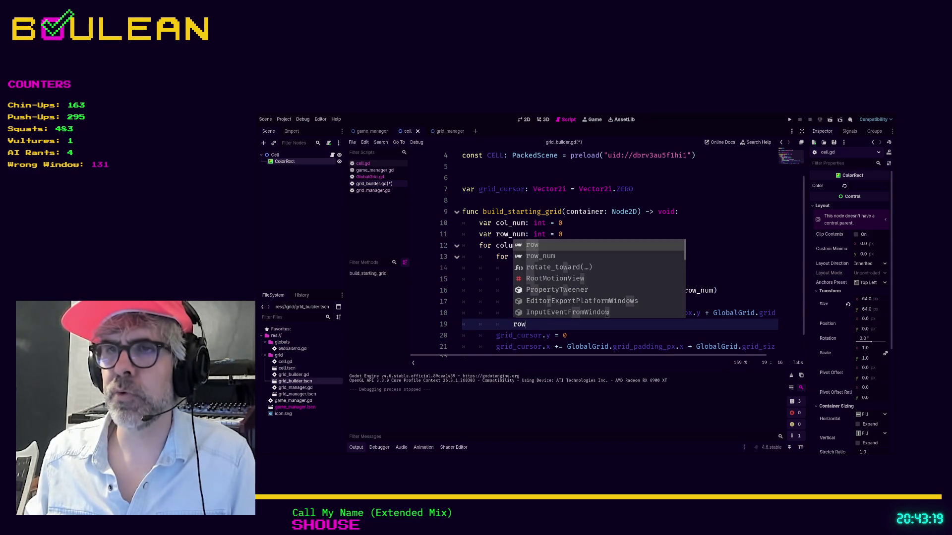
pyautogui.press('Down')
pyautogui.press('Return')
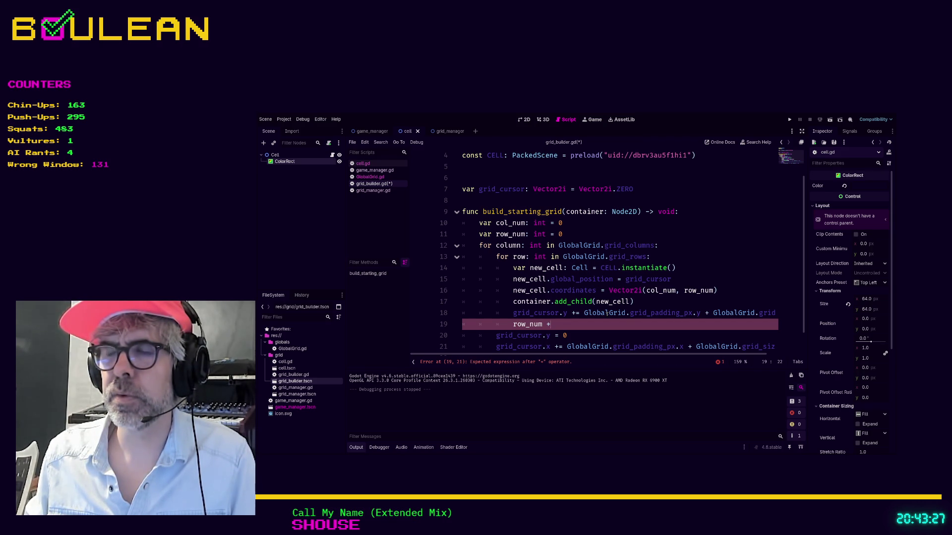
pyautogui.write('=')
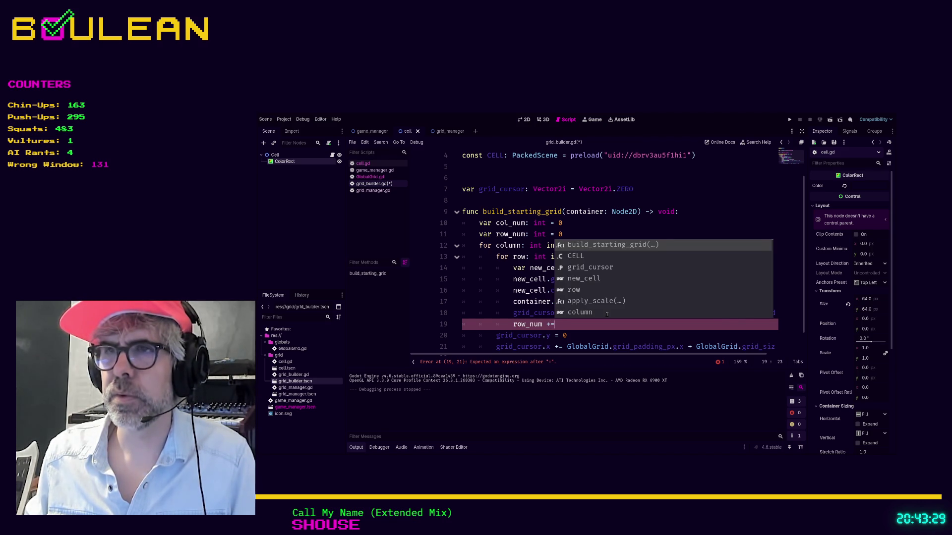
pyautogui.write(' 1')
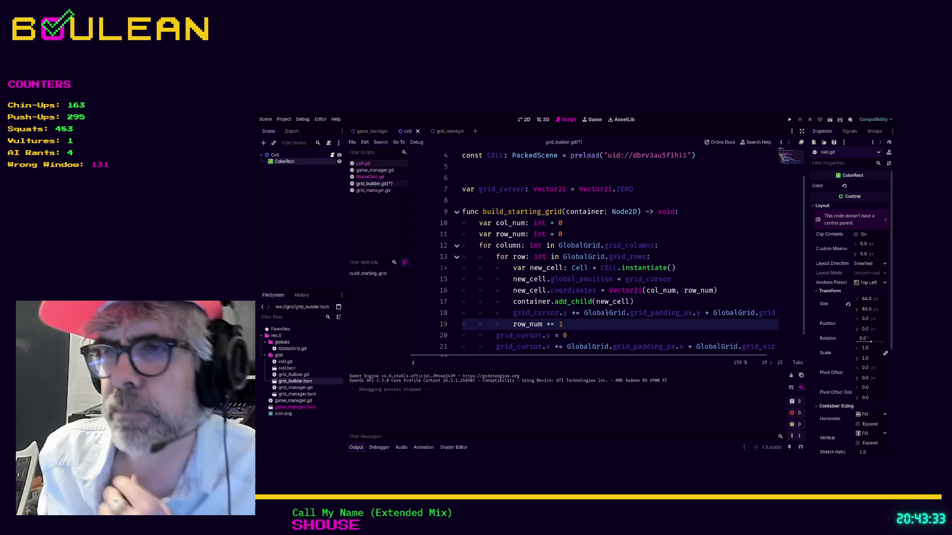
# Add a col_num += 1 increment after the column cursor update.
pyautogui.press('Down')
pyautogui.press('Down')
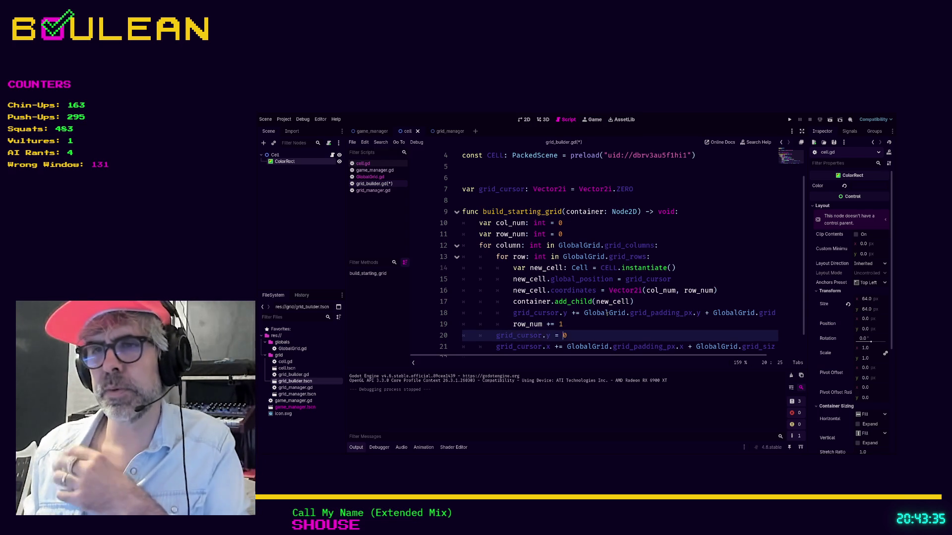
pyautogui.press('End')
pyautogui.press('Return')
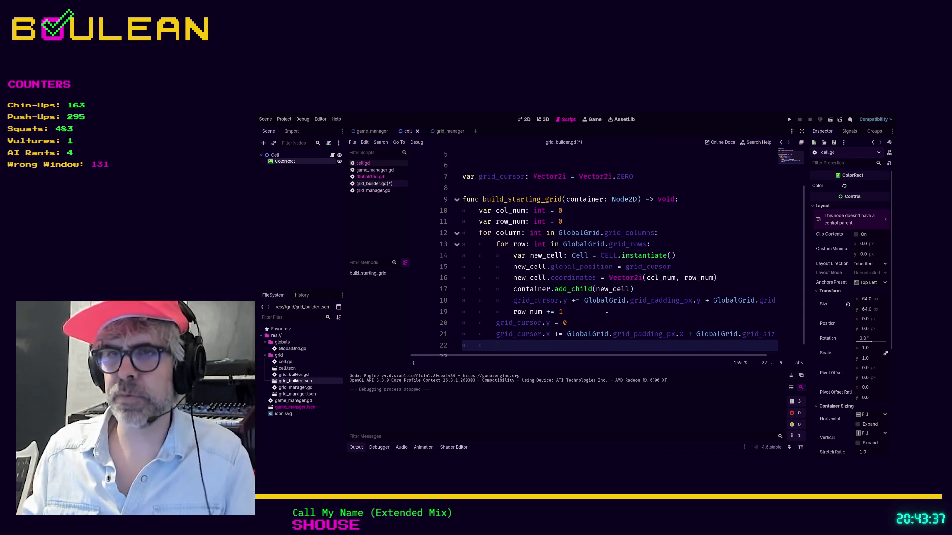
pyautogui.write('col')
pyautogui.press('Down')
pyautogui.press('Return')
pyautogui.write('col_num += 1')
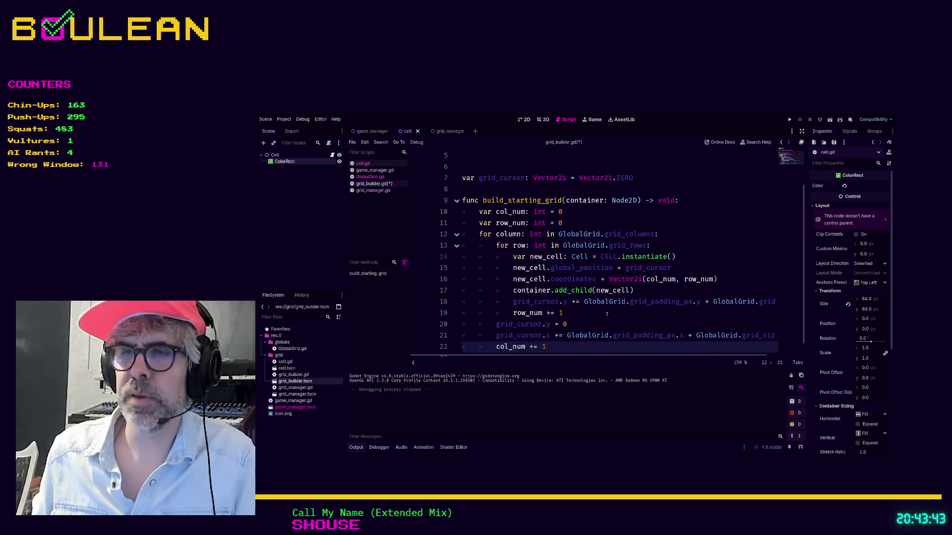
pyautogui.press('Home')
pyautogui.press('Up')
pyautogui.press('Up')
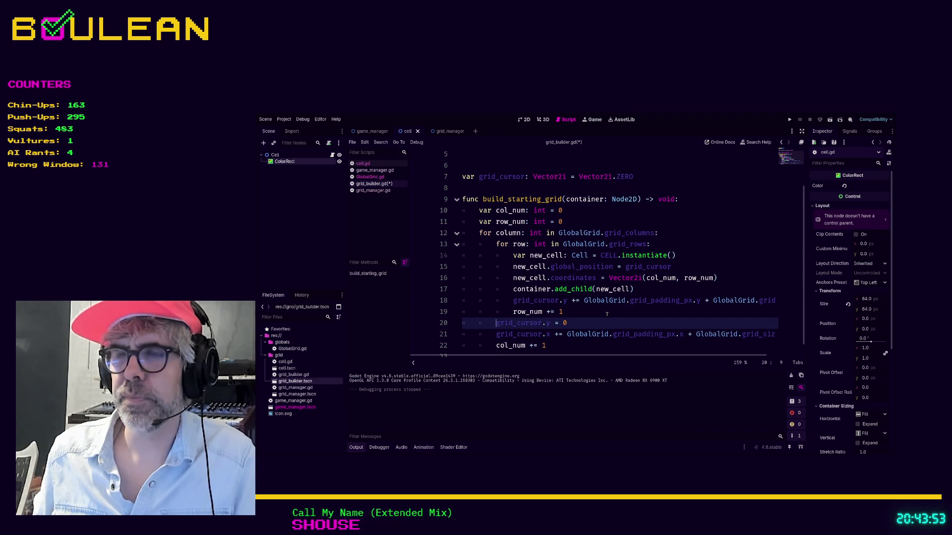
# Insert 'row_num = 0 ## Reset row to beginning' before col_num += 1 and save grid_builder.gd.
pyautogui.press('Down')
pyautogui.press('End')
pyautogui.press('Return')
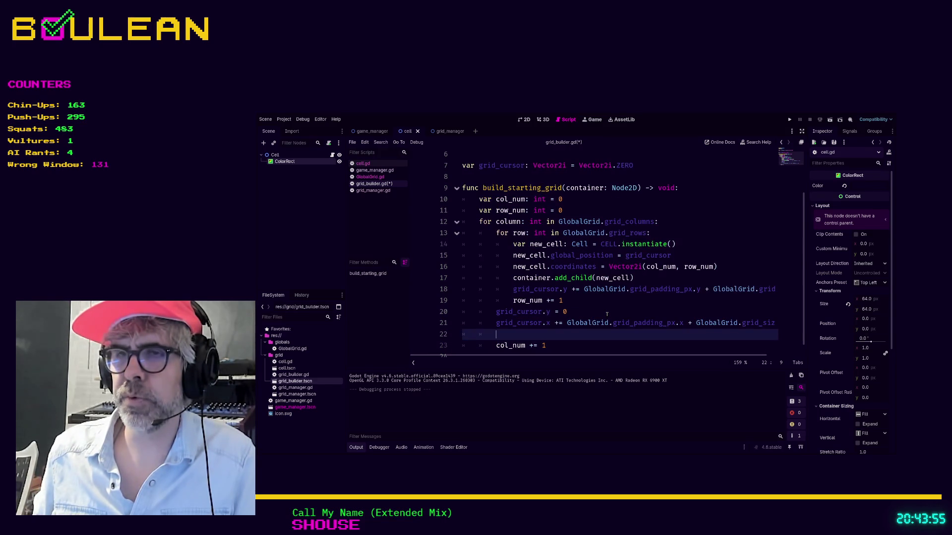
pyautogui.write('row_num')
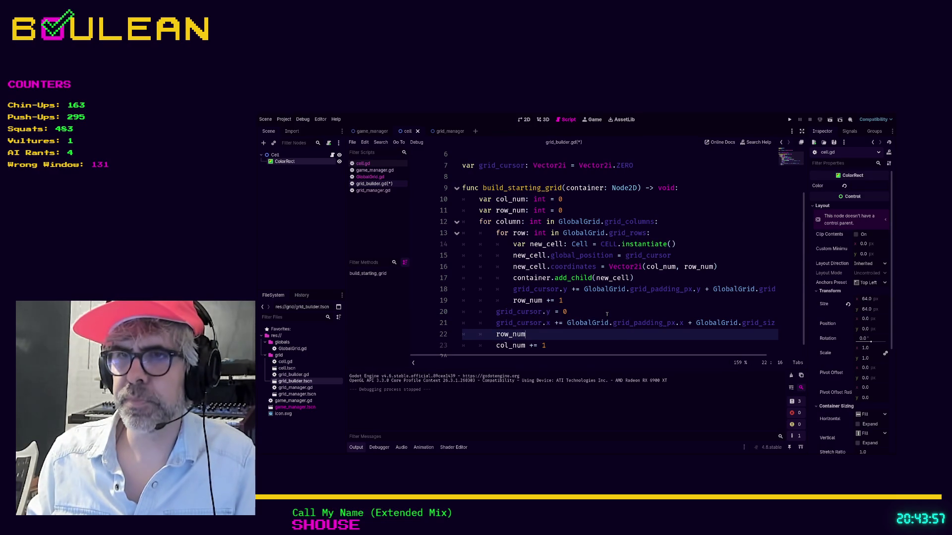
pyautogui.write(' = 0 ## Res')
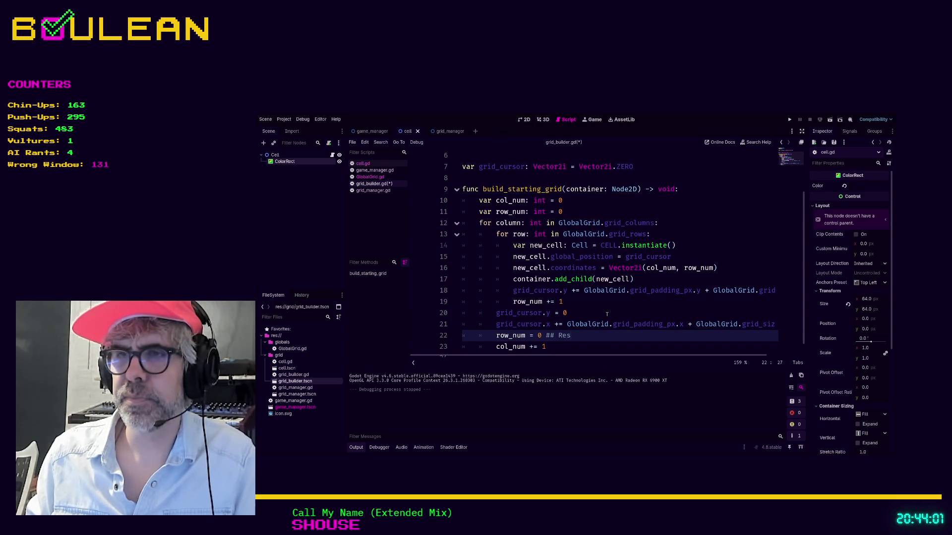
pyautogui.write('et row to beginning')
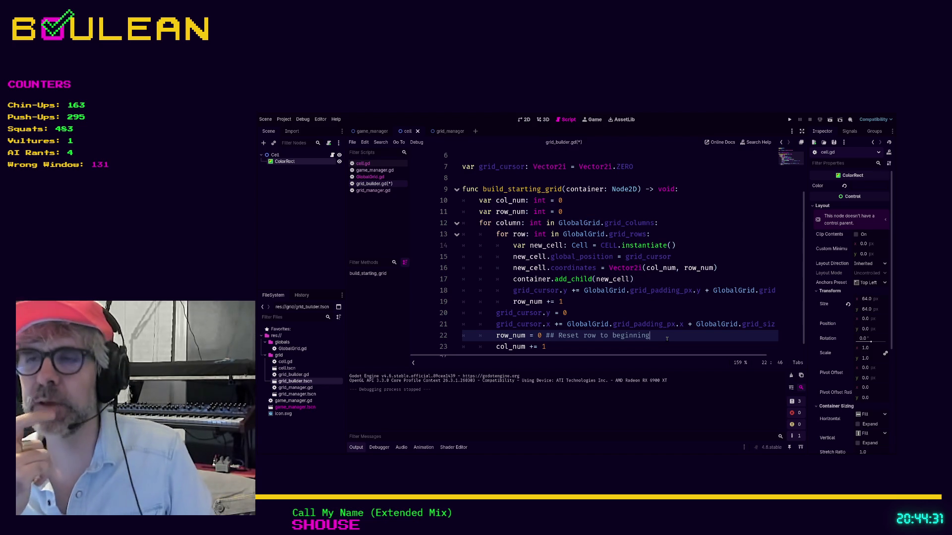
pyautogui.hotkey('ctrl', 's')
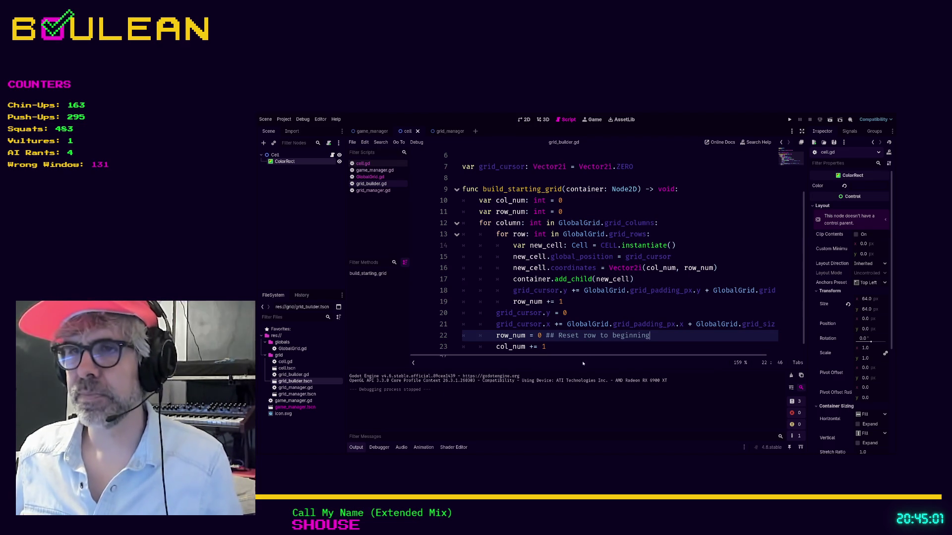
pyautogui.click(590, 347)
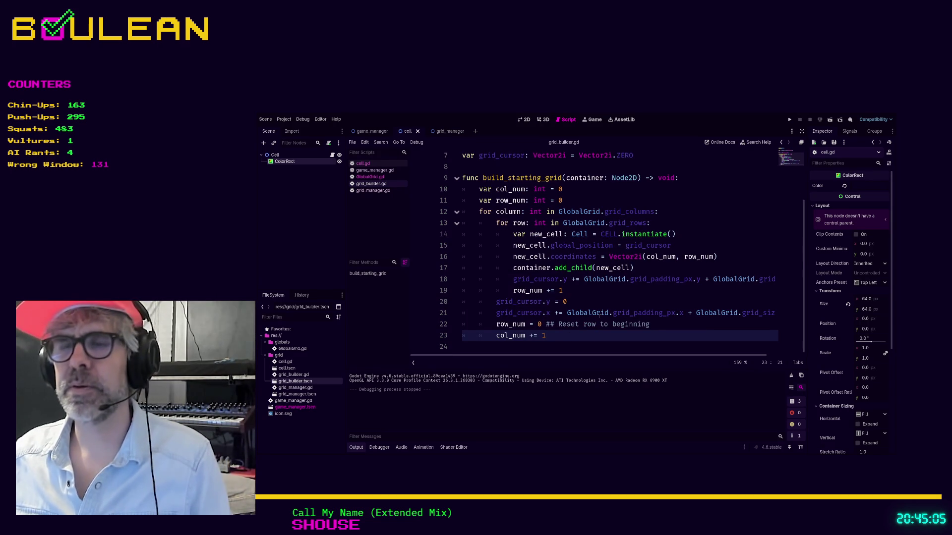
# Run the project and inspect the top-left cell and the cell at (0,1) remotely.
pyautogui.press('F5')
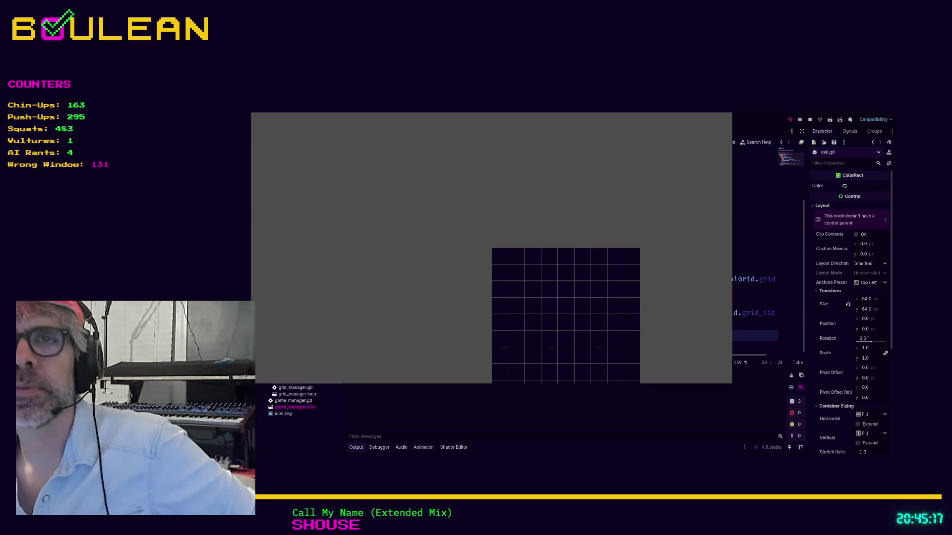
pyautogui.click(500, 256)
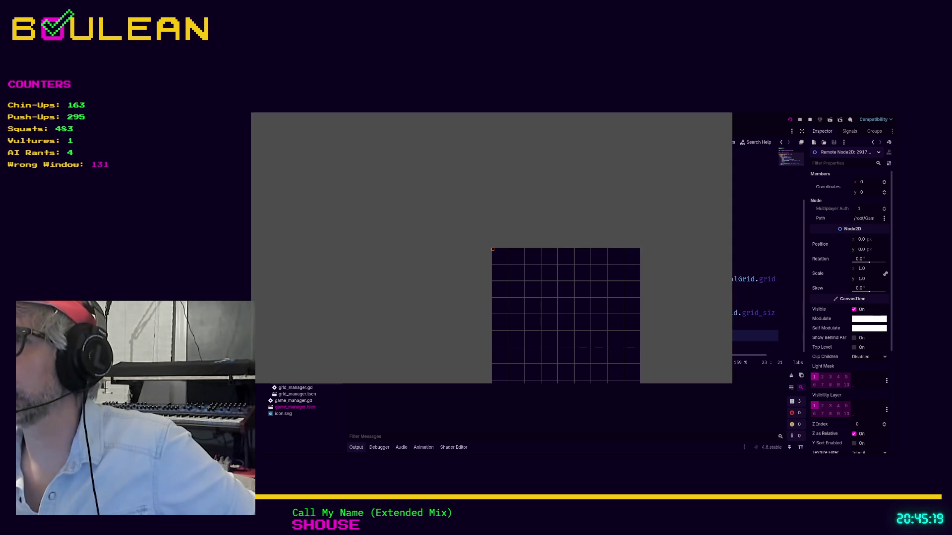
pyautogui.click(499, 256)
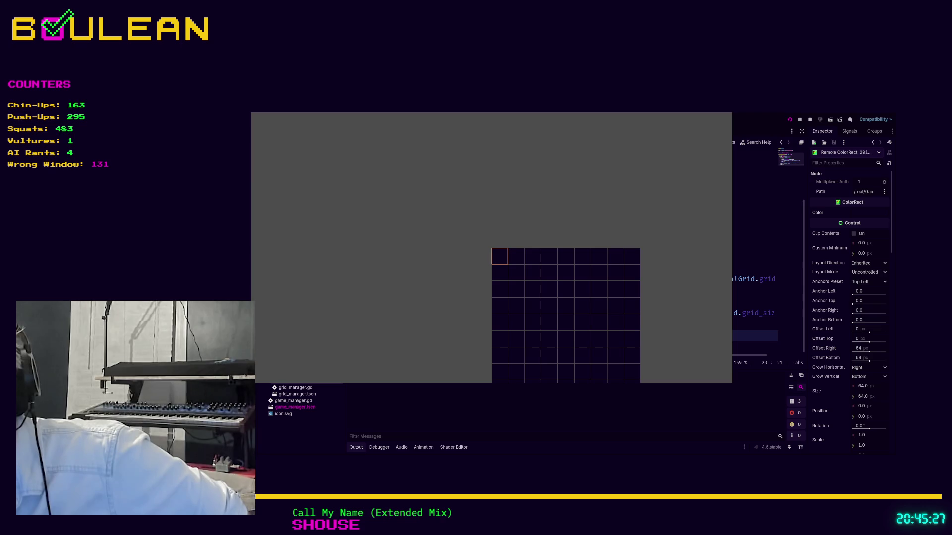
pyautogui.click(493, 266)
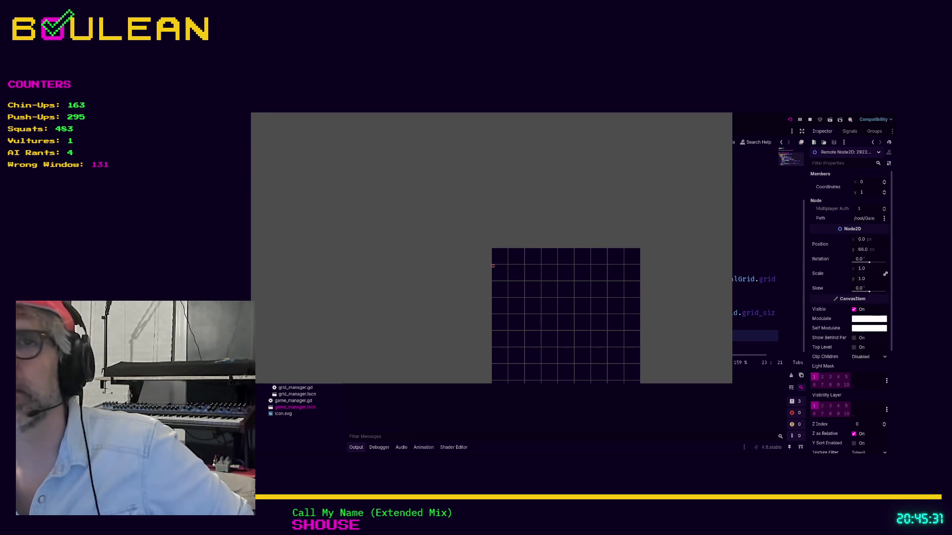
pyautogui.click(495, 270)
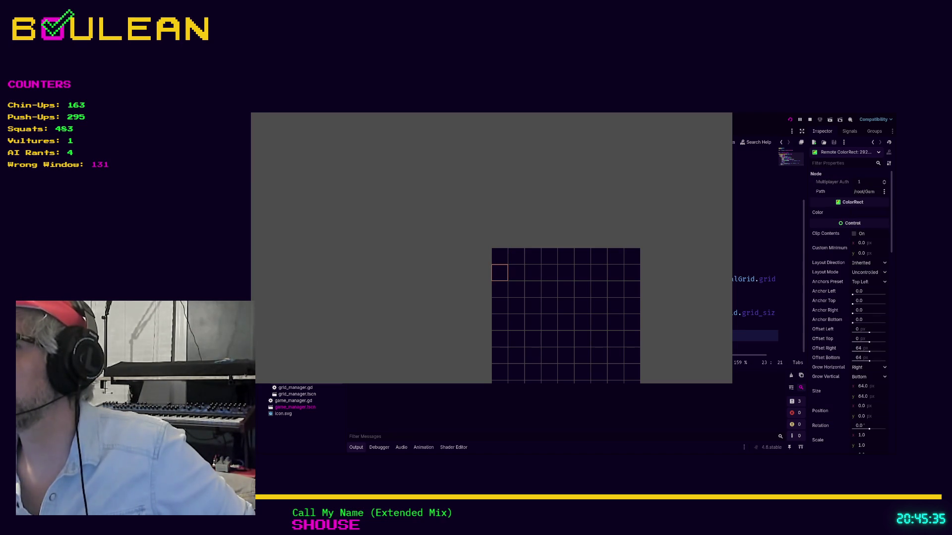
# Inspect marker nodes and grid cells, including cell (3,2), then stop the game with F8.
pyautogui.click(493, 283)
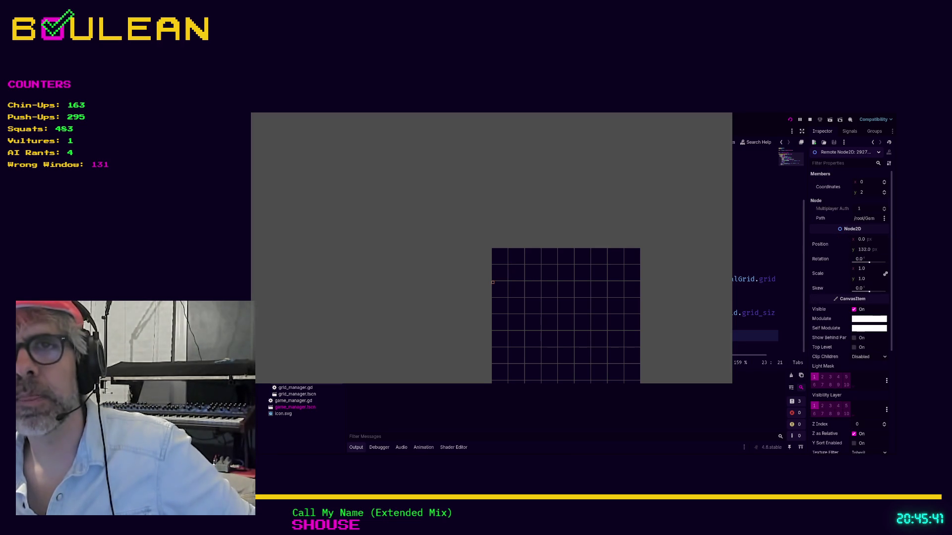
pyautogui.click(500, 290)
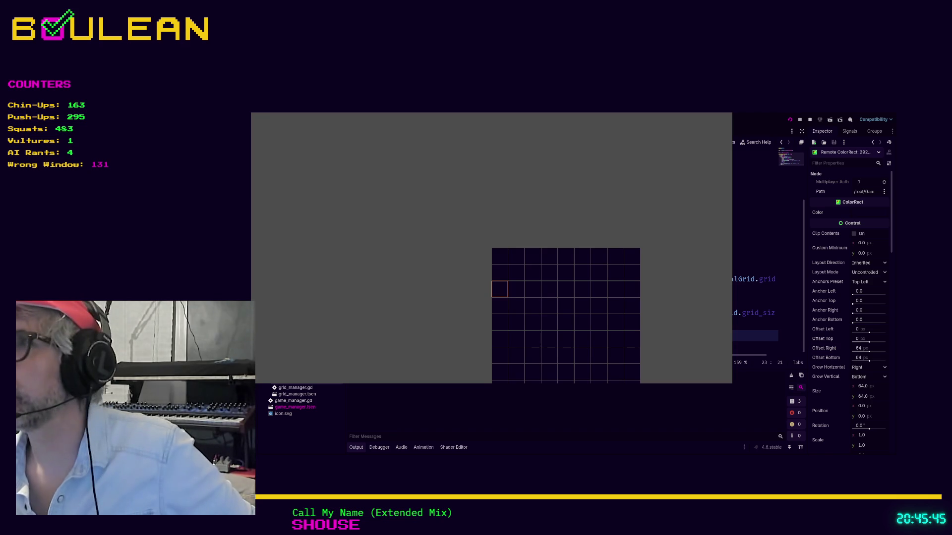
pyautogui.click(493, 284)
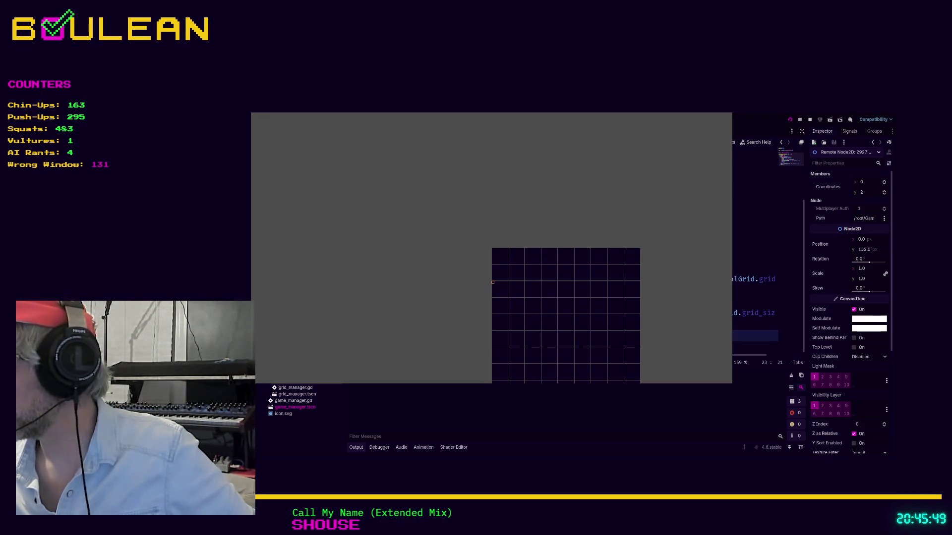
pyautogui.click(496, 285)
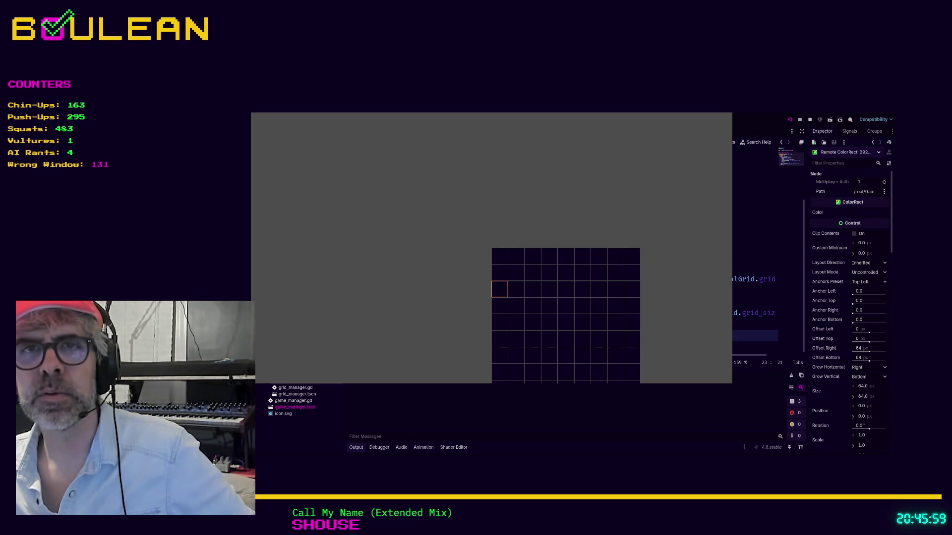
pyautogui.click(546, 287)
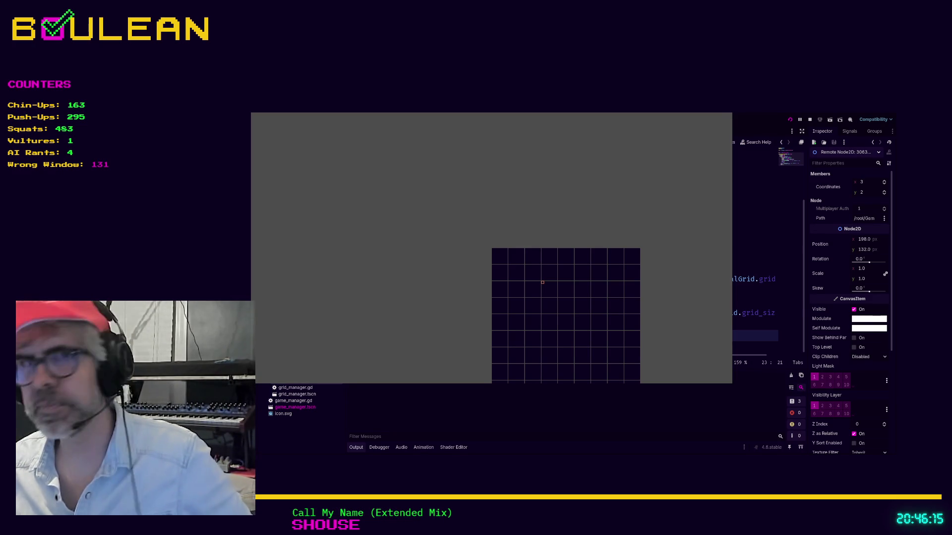
pyautogui.click(549, 289)
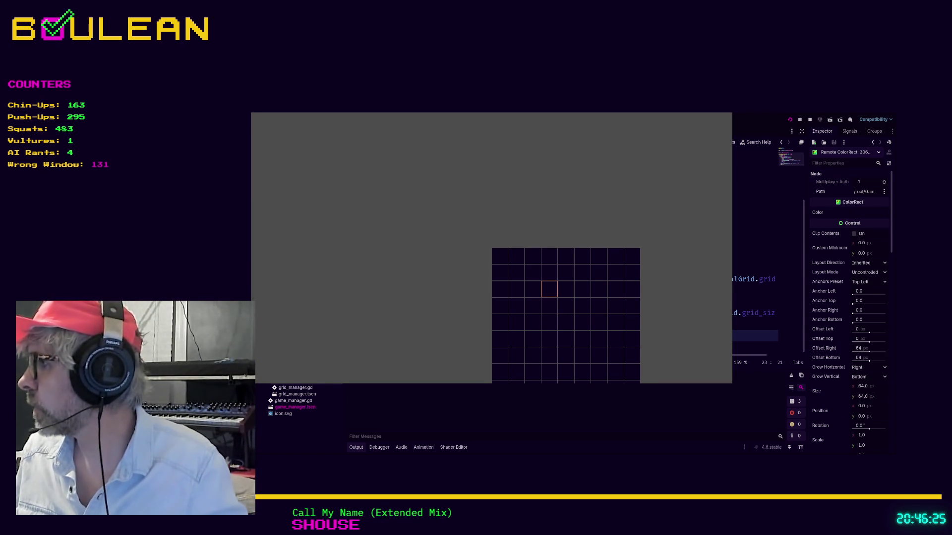
pyautogui.press('F8')
pyautogui.click(598, 289)
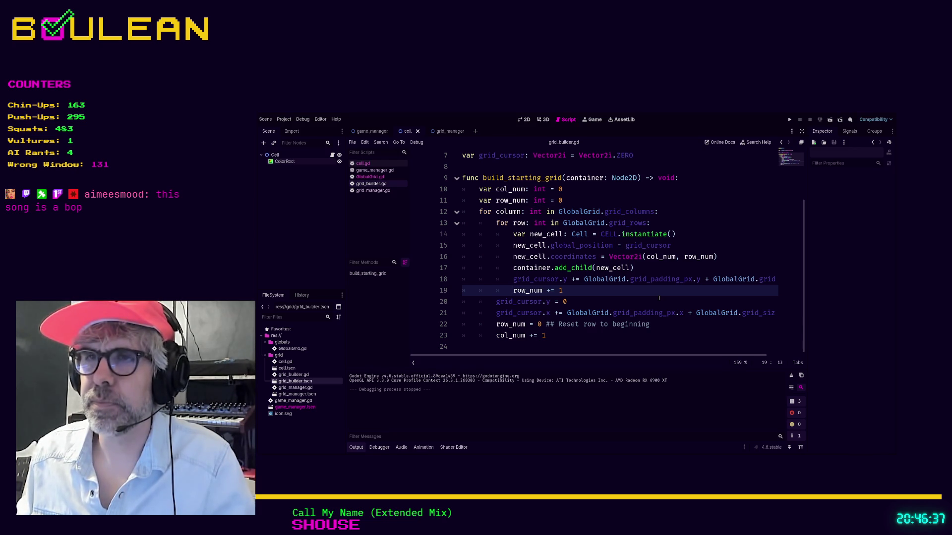
# On a new line 18, write GlobalGrid.grid_dict += new_cell.coordinates using autocomplete.
pyautogui.press('Up')
pyautogui.press('Return')
pyautogui.press('Up')
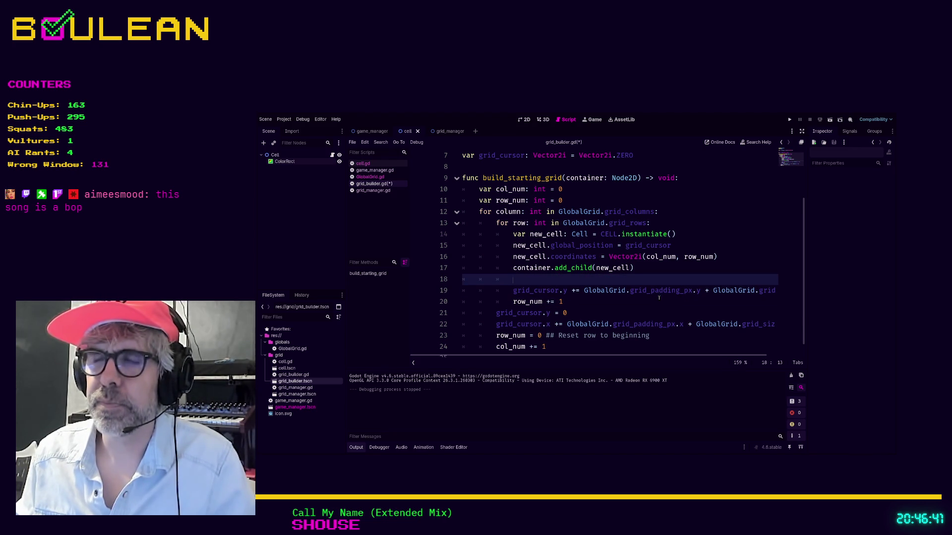
pyautogui.write('Global')
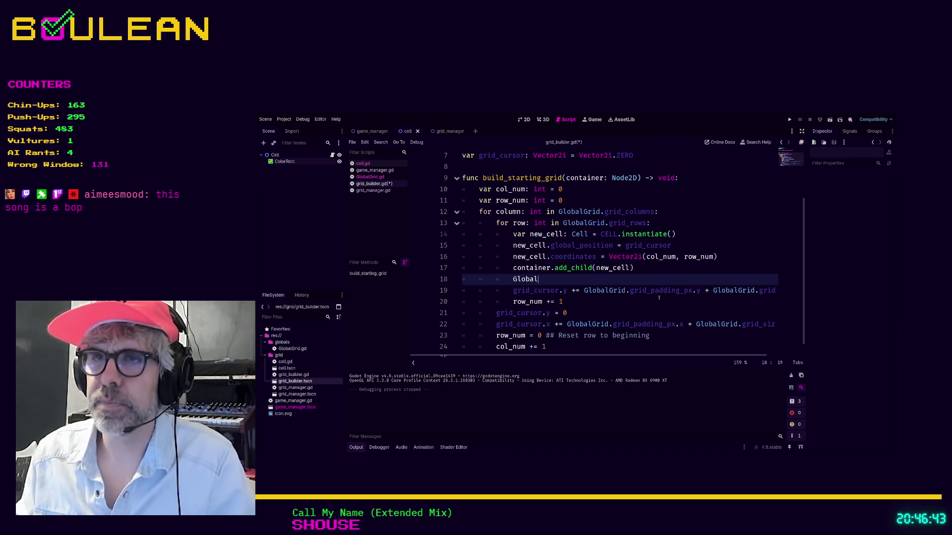
pyautogui.press('Return')
pyautogui.write('.')
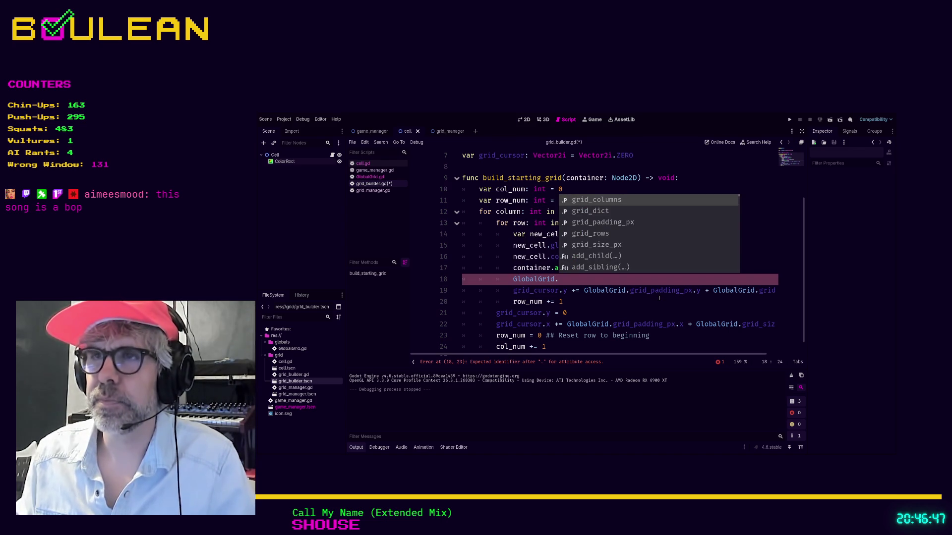
pyautogui.write('grid_size')
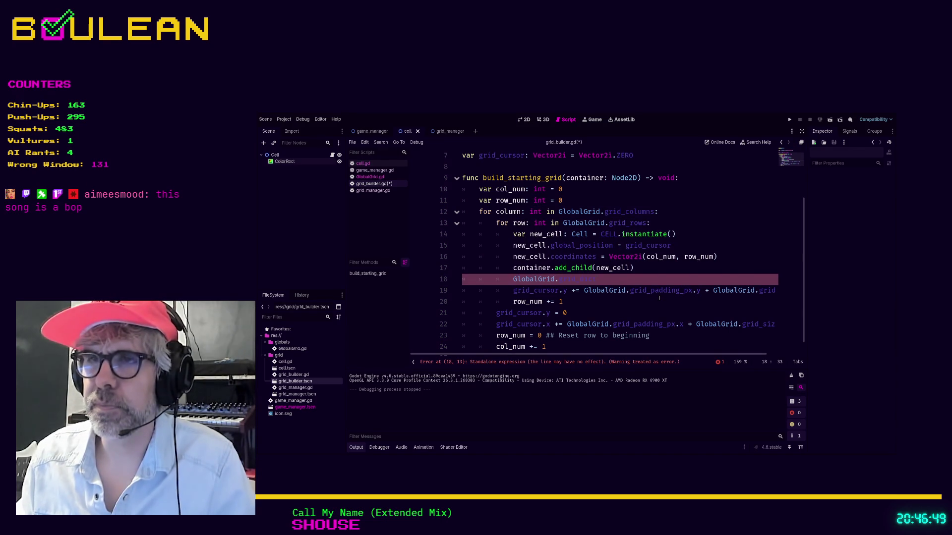
pyautogui.write('.')
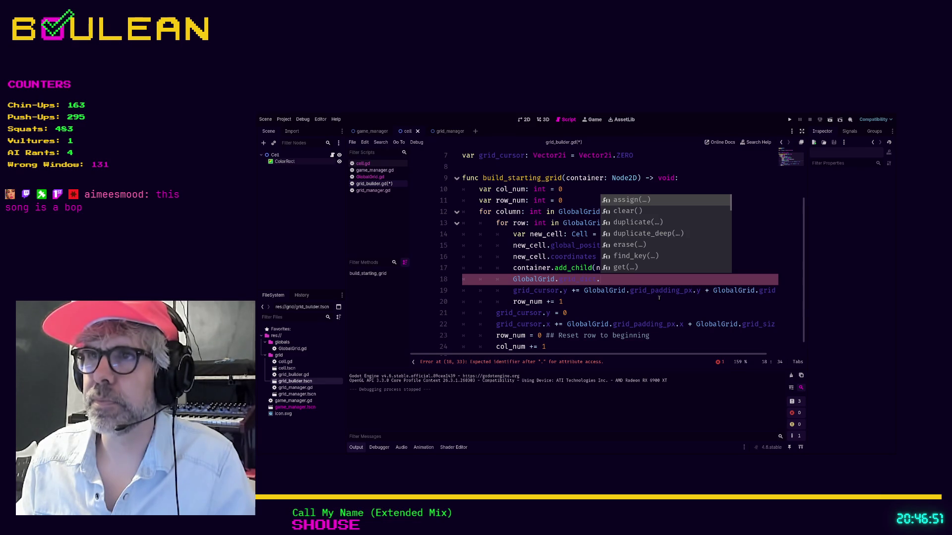
pyautogui.write('ap')
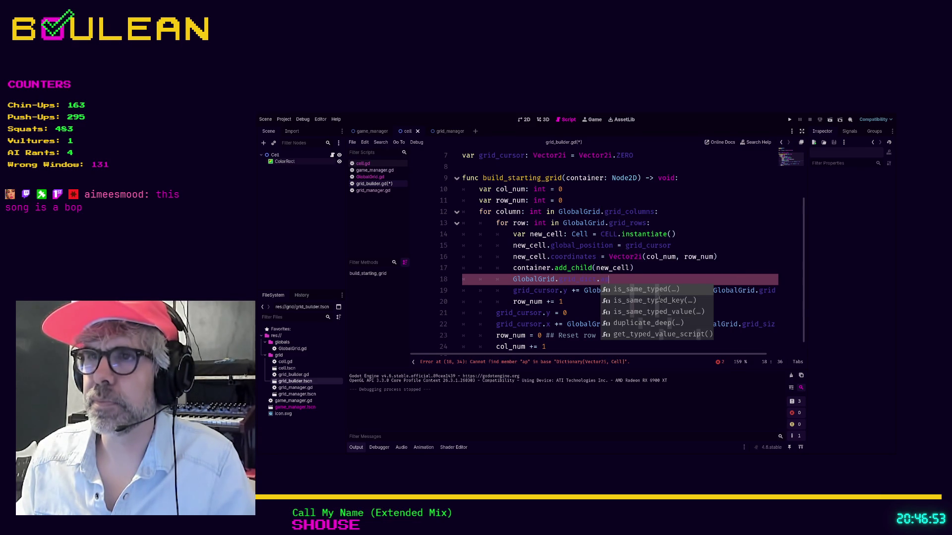
pyautogui.press('BackSpace')
pyautogui.press('BackSpace')
pyautogui.press('BackSpace')
pyautogui.write('+')
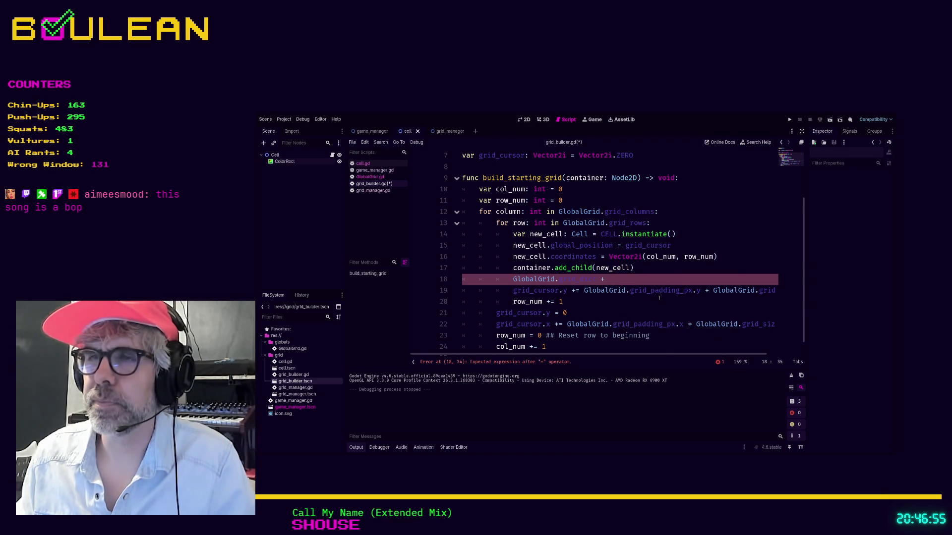
pyautogui.write('=')
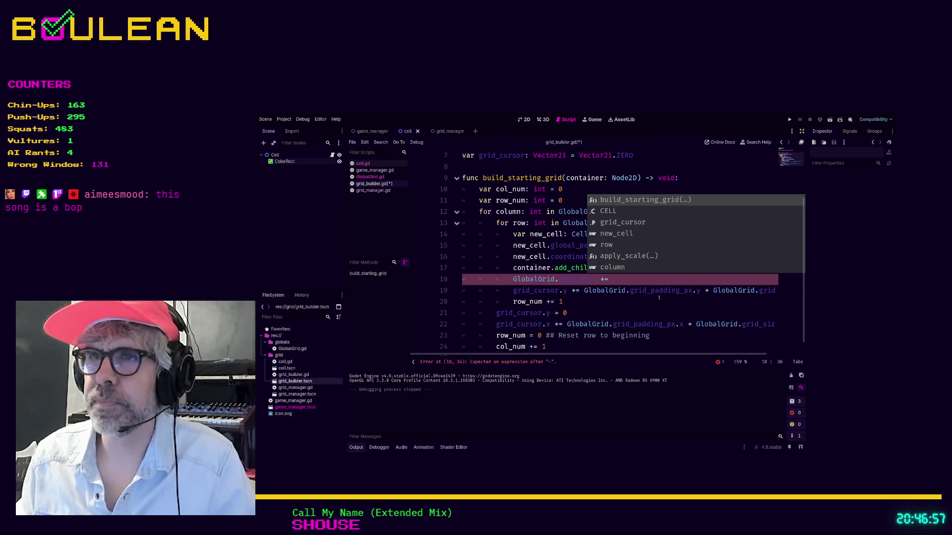
pyautogui.write(' new_')
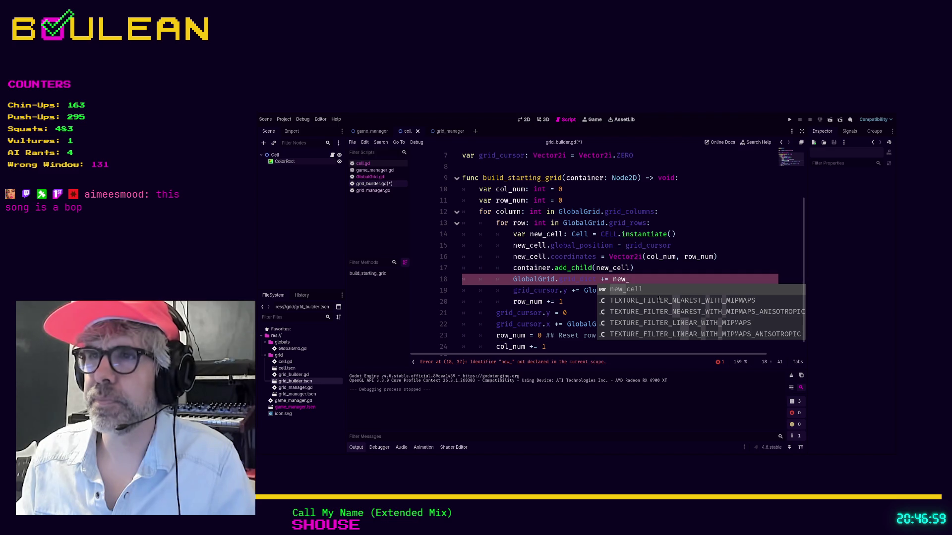
pyautogui.write('cell.coo')
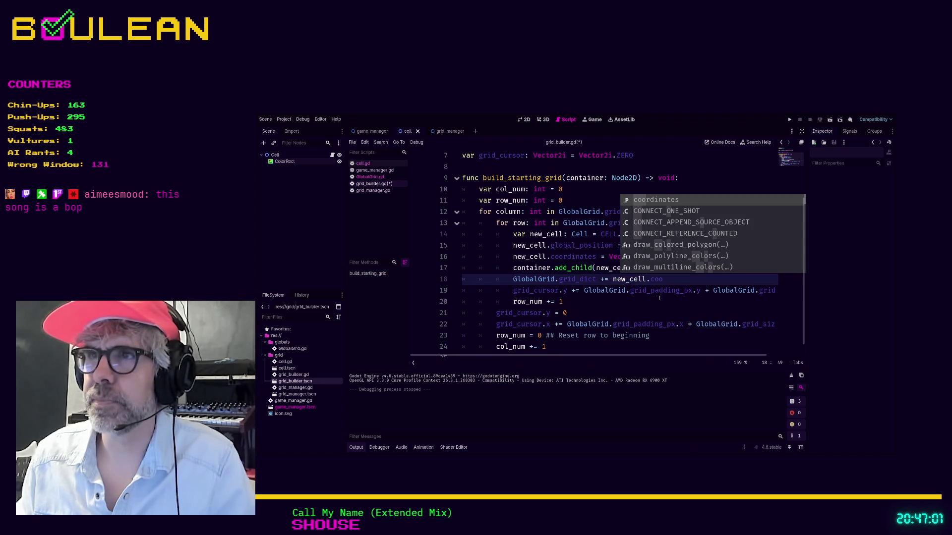
pyautogui.press('Return')
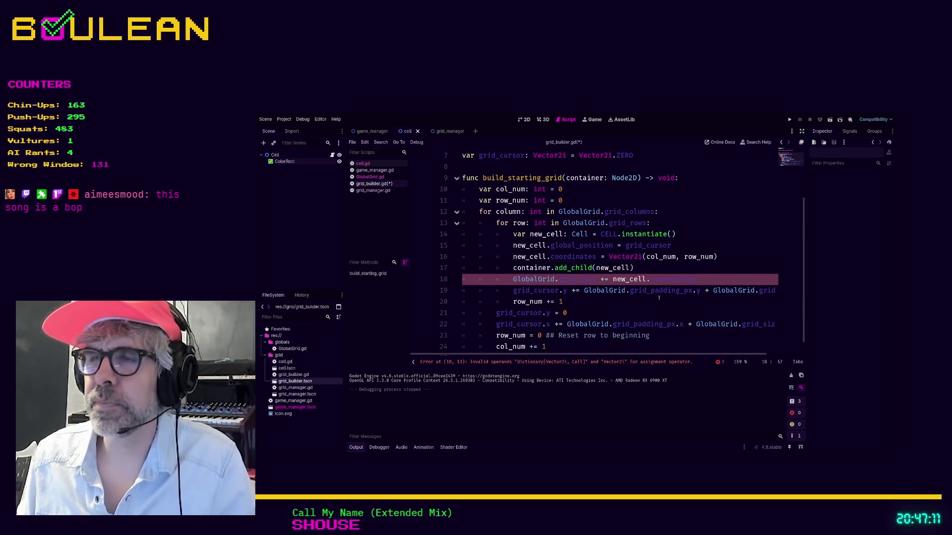
# Wrap the added value as [new_cell.coordinates, new_cell] on line 18.
pyautogui.press('BackSpace')
pyautogui.press('Left')
pyautogui.press('Left')
pyautogui.press('Left')
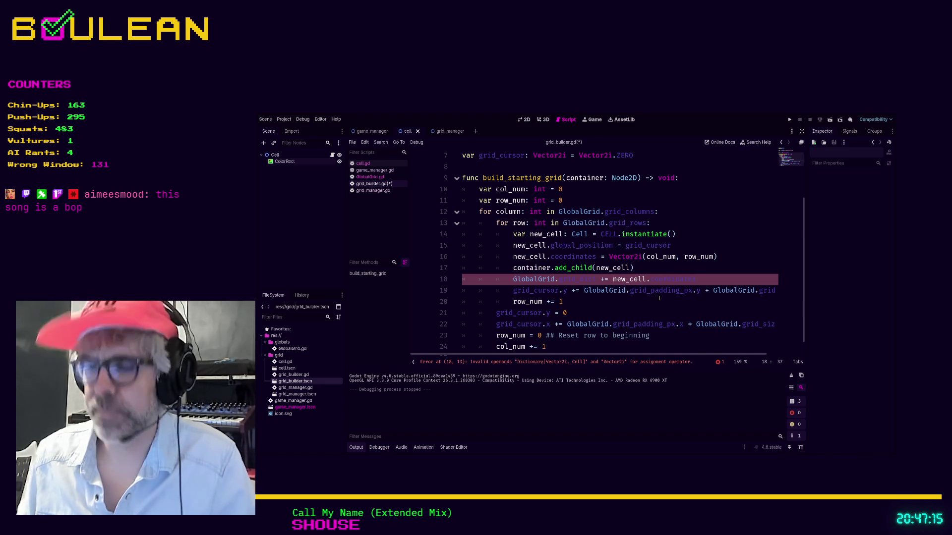
pyautogui.write('[')
pyautogui.press('End')
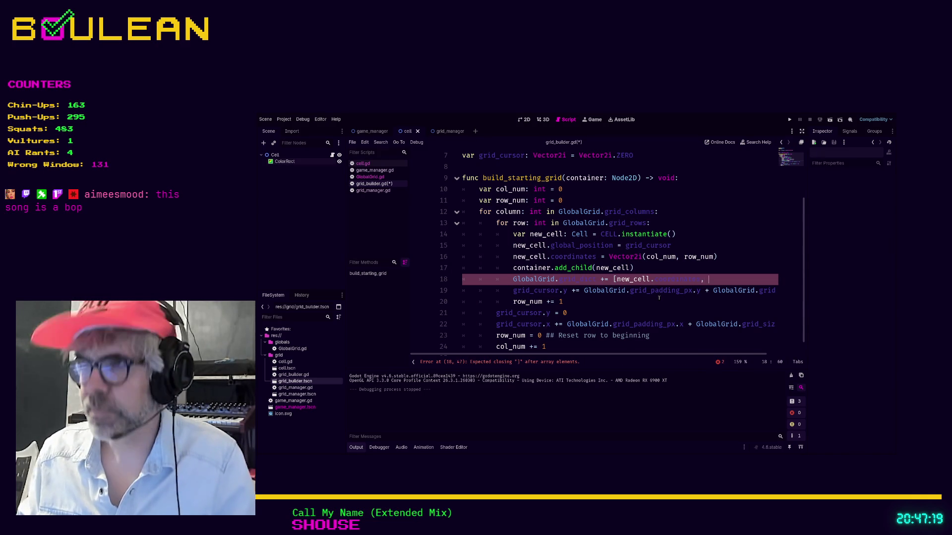
pyautogui.write(', ')
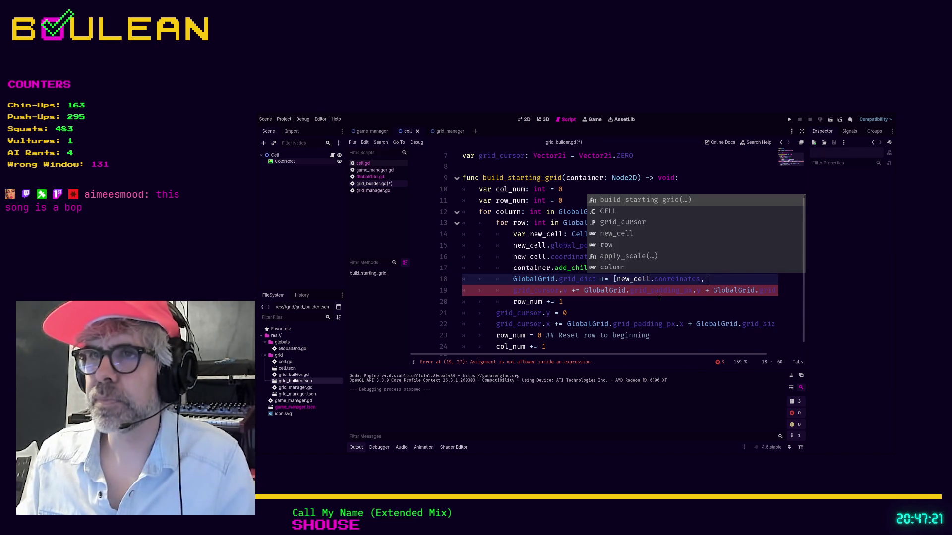
pyautogui.write('new_cell]')
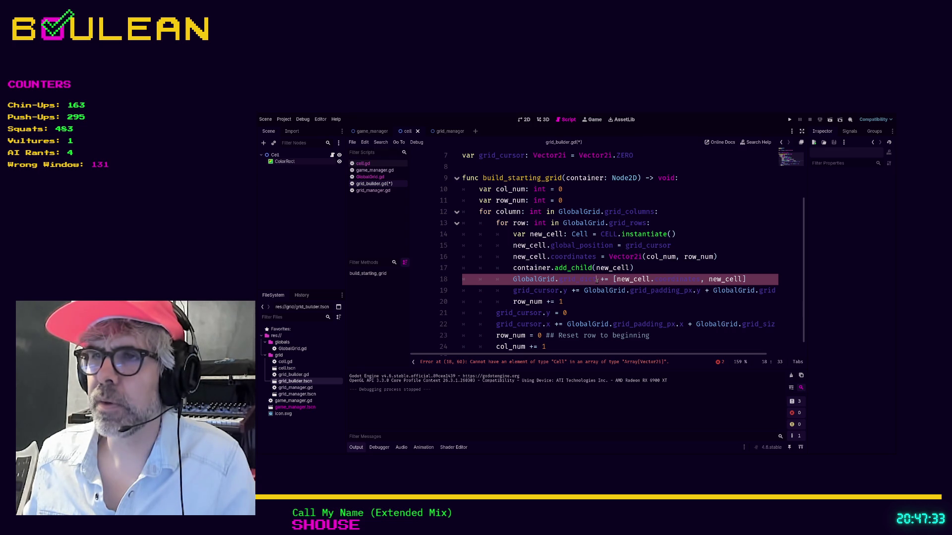
# Browse the dictionary method suggestions after GlobalGrid.grid_dict, then dismiss the list.
pyautogui.write('#')
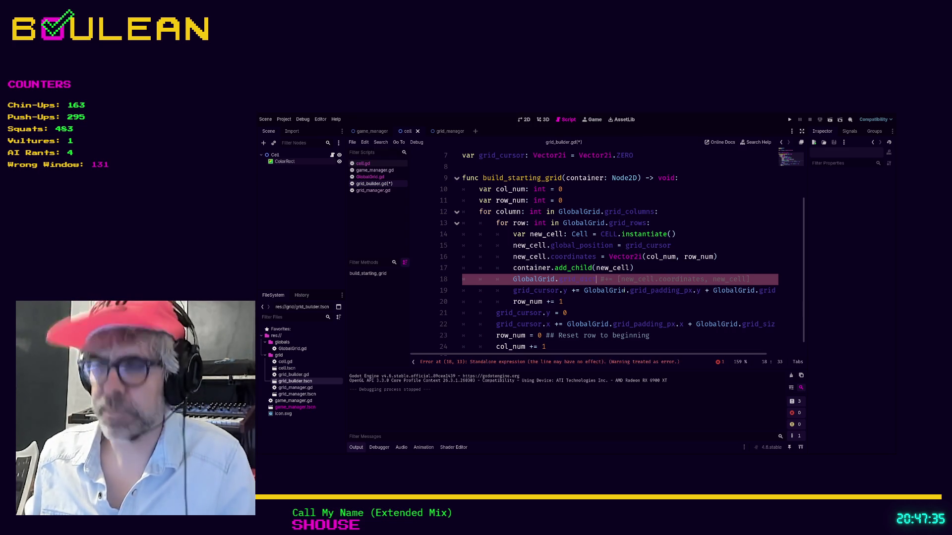
pyautogui.write('.')
pyautogui.press('Down')
pyautogui.press('Down')
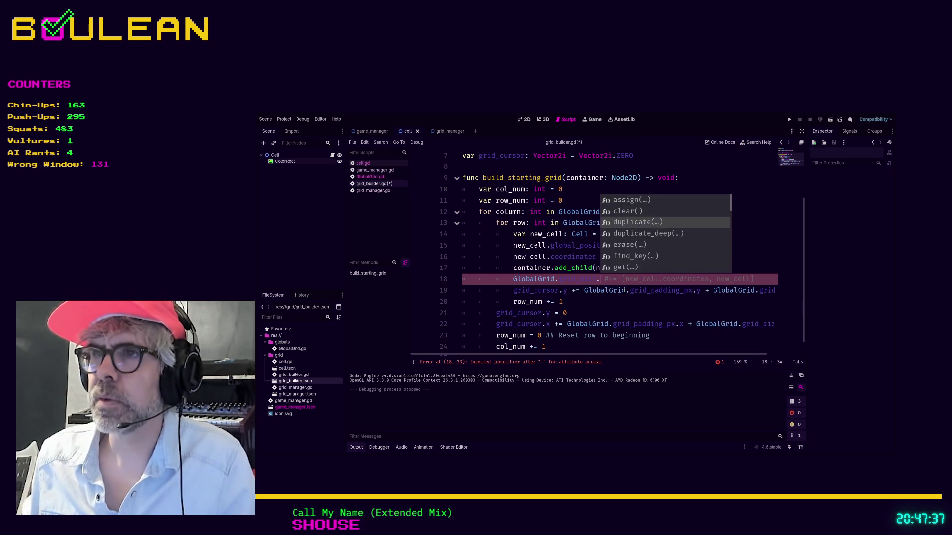
pyautogui.press('Down')
pyautogui.press('Down')
pyautogui.press('Down')
pyautogui.press('Down')
pyautogui.press('Down')
pyautogui.press('Down')
pyautogui.press('Down')
pyautogui.press('Down')
pyautogui.press('Down')
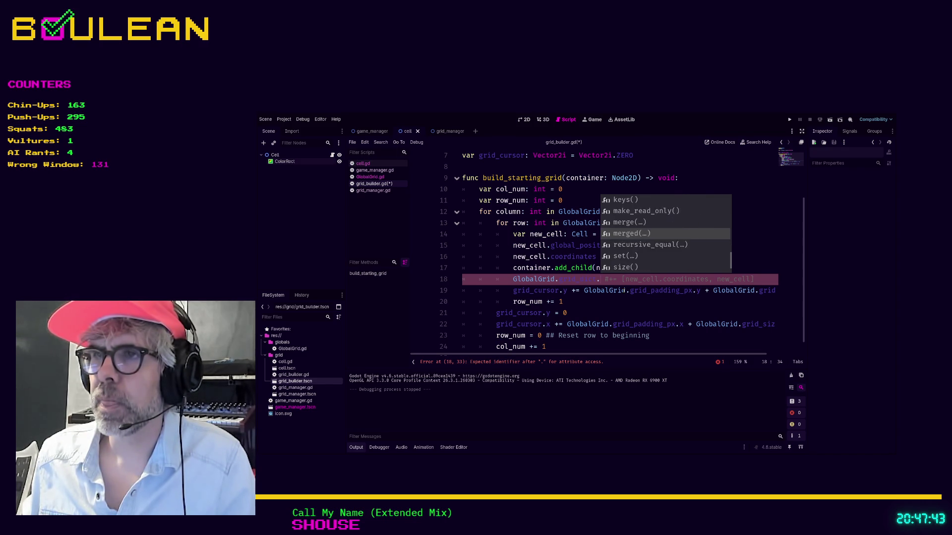
pyautogui.press('Down')
pyautogui.press('Down')
pyautogui.press('Down')
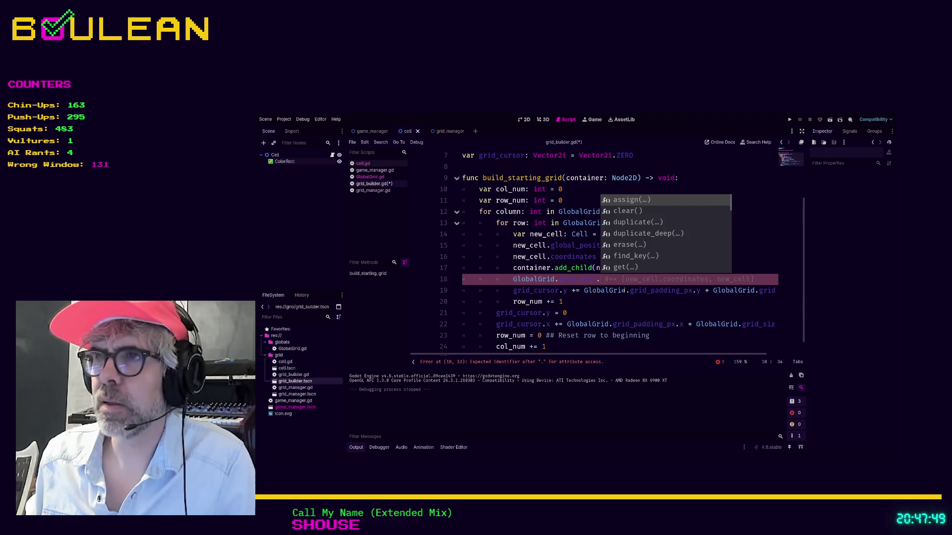
pyautogui.press('Escape')
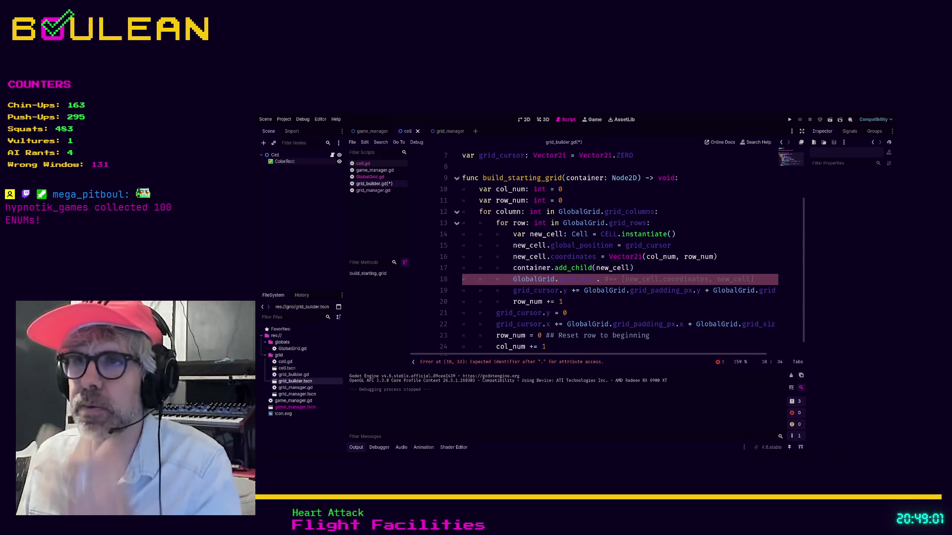
# Write line 18 as GlobalGrid.grid_dict[new_cell.coordinates] = new_cell.
pyautogui.press('Left')
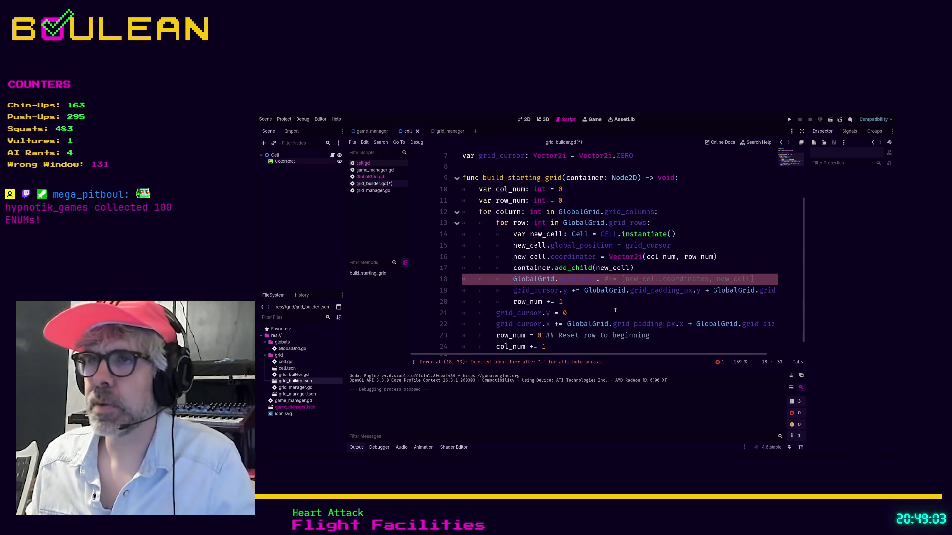
pyautogui.write('s')
pyautogui.press('BackSpace')
pyautogui.write('[Vect] #')
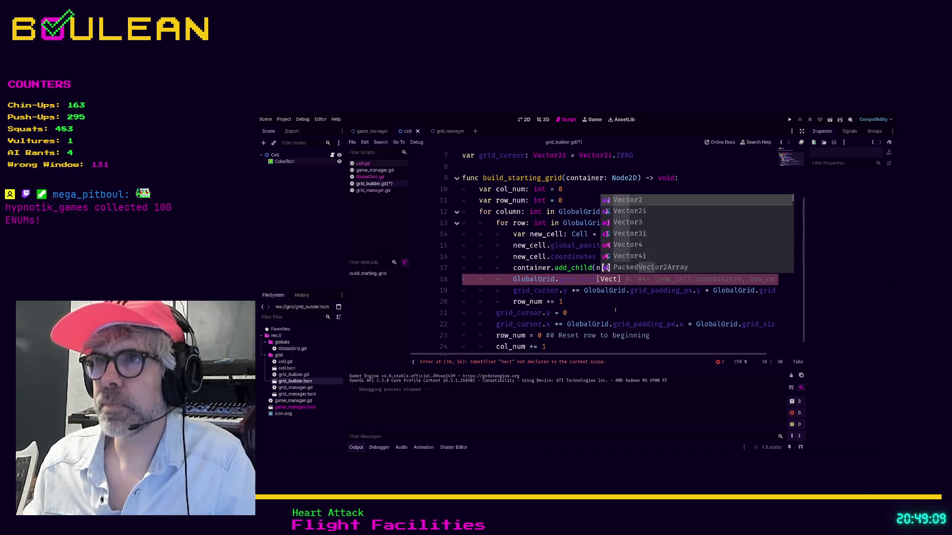
pyautogui.press('Down')
pyautogui.press('Return')
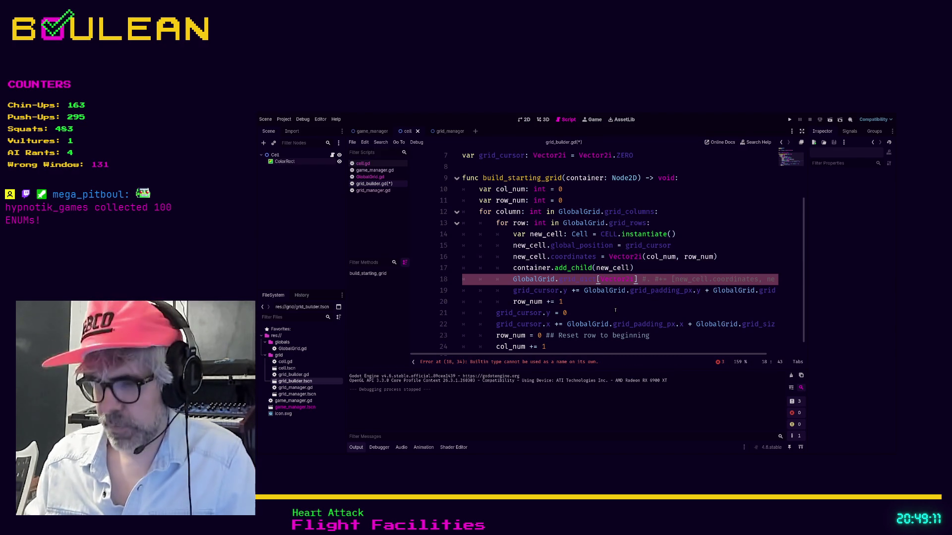
pyautogui.write('=')
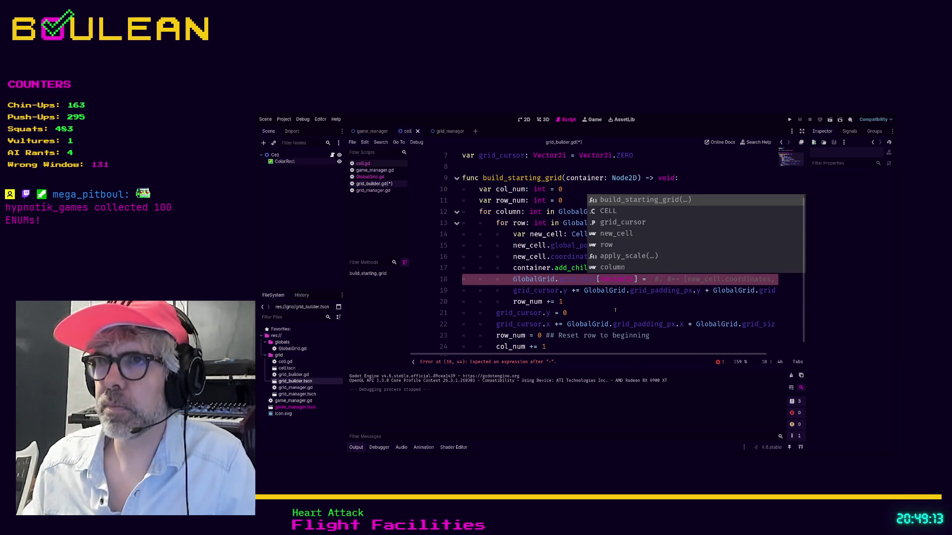
pyautogui.write('new_cell')
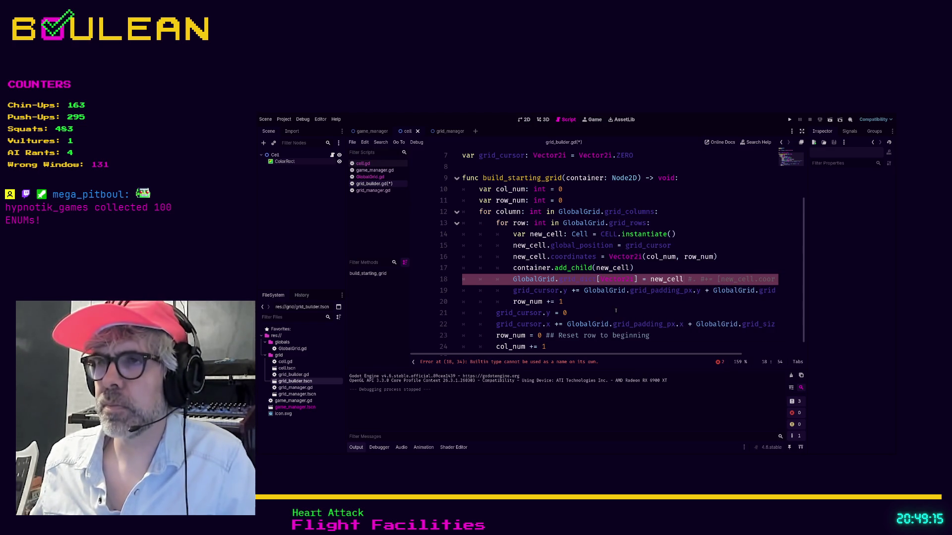
pyautogui.hotkey('ctrl', 'shift', 'Left')
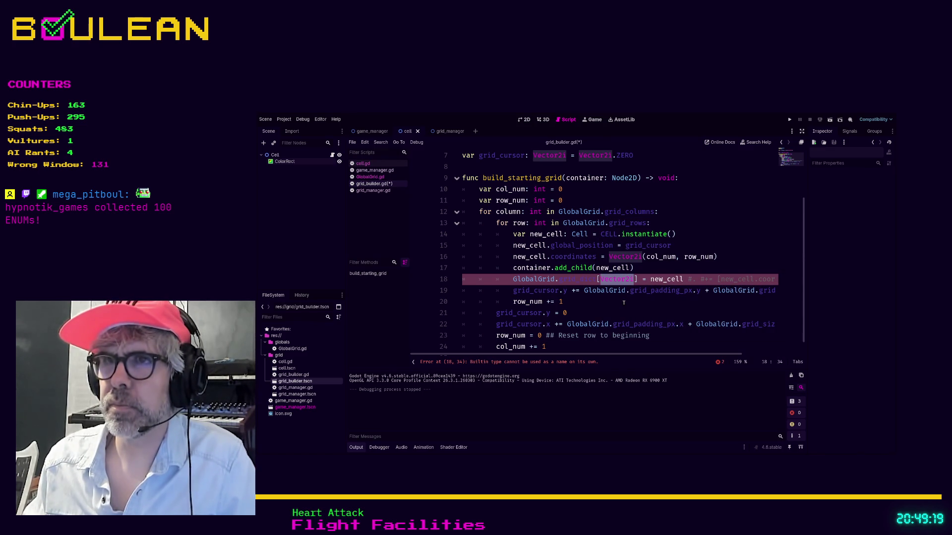
pyautogui.write('new')
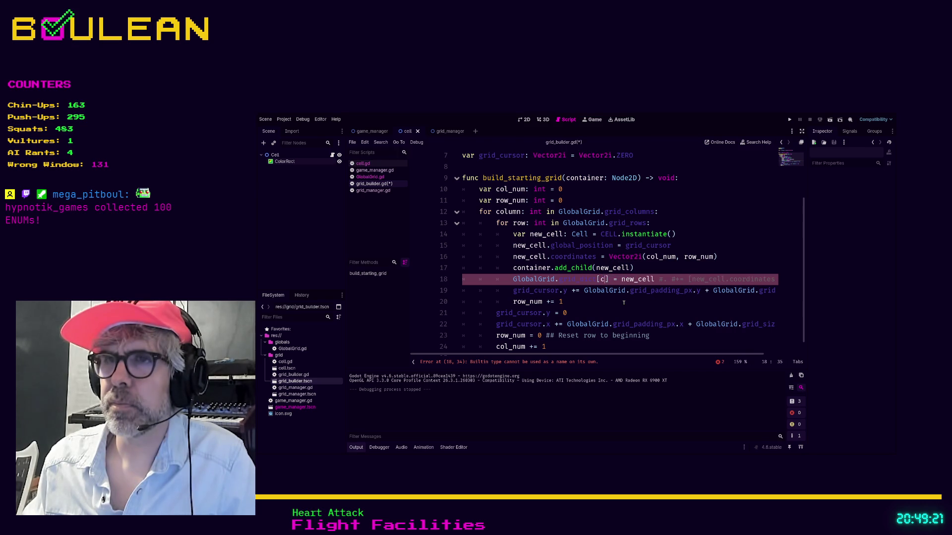
pyautogui.write('_cell.coordina')
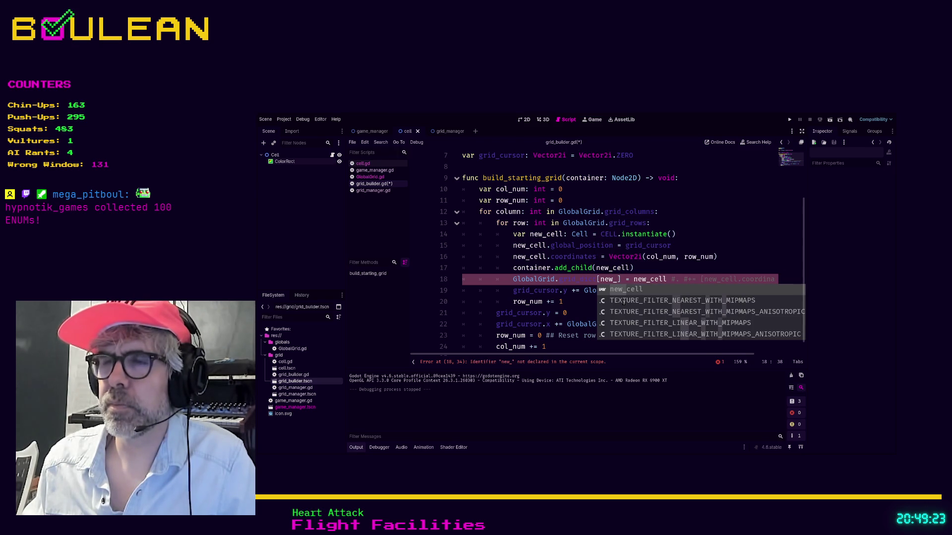
pyautogui.write('tes')
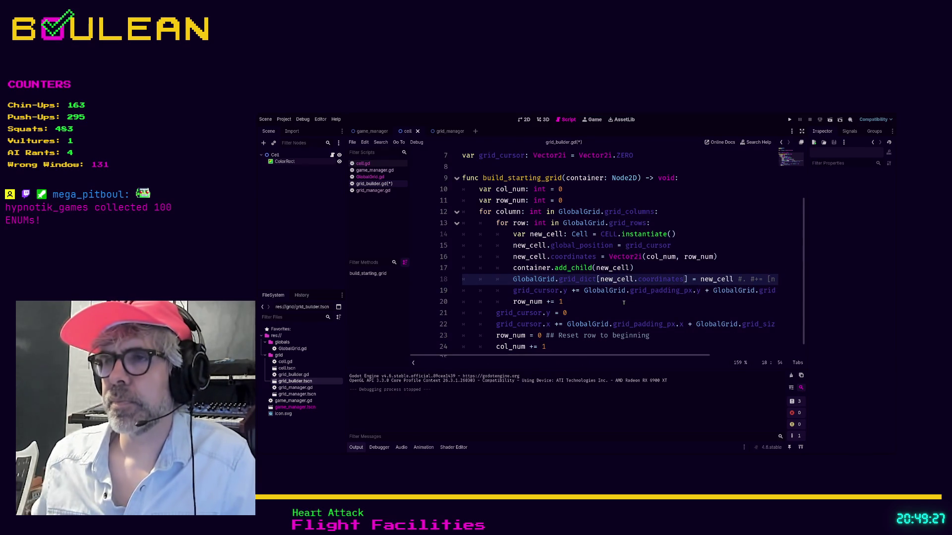
# Save grid_builder.gd and move to the last line of the loop.
pyautogui.click(649, 309)
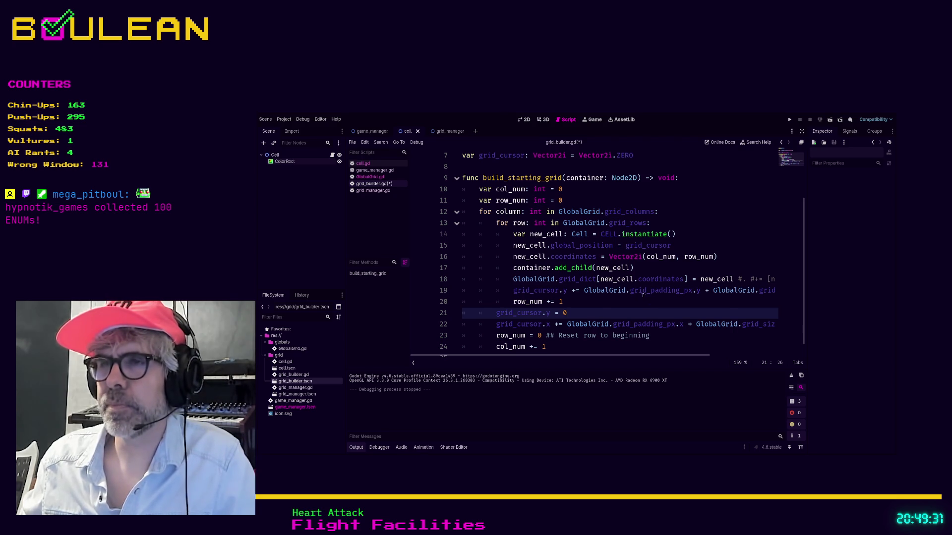
pyautogui.click(626, 299)
pyautogui.hotkey('ctrl', 's')
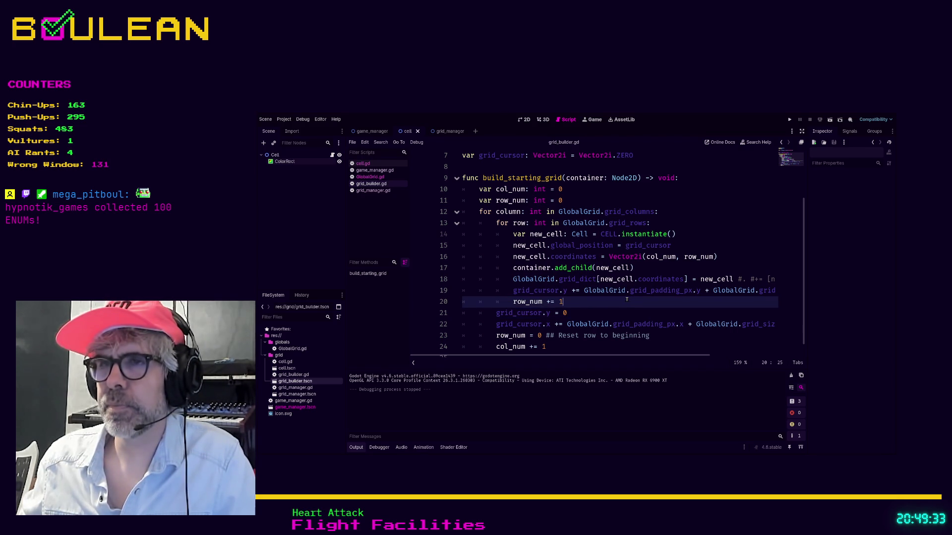
pyautogui.scroll(-1, 626, 299)
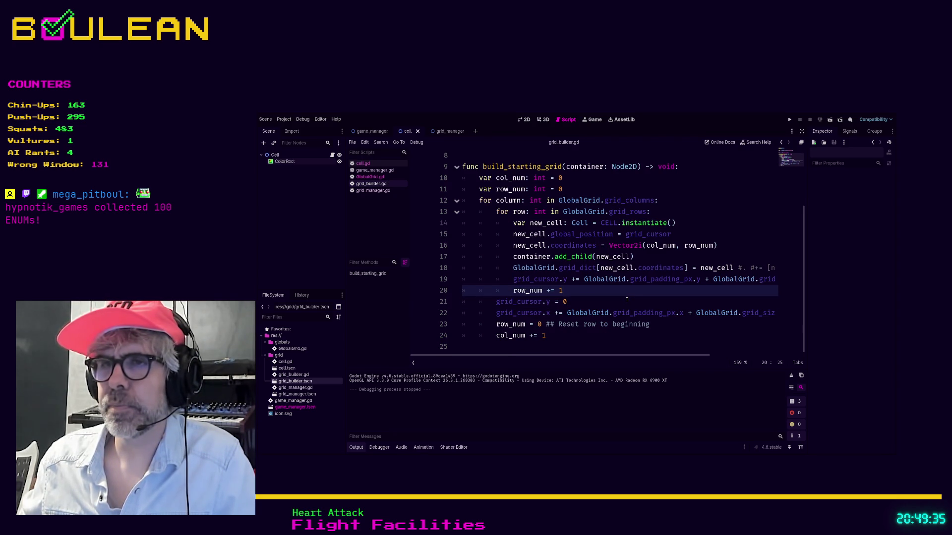
pyautogui.click(577, 339)
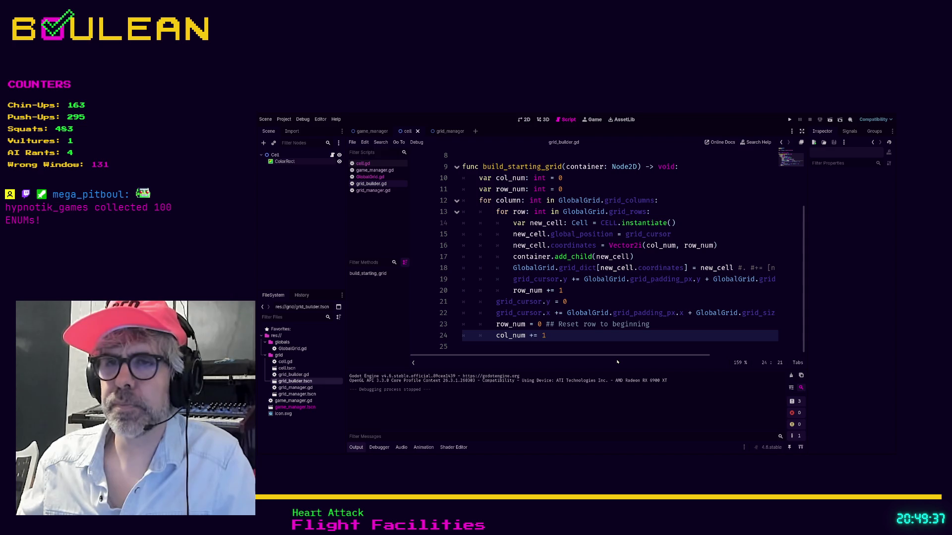
# Add a dedented print(GlobalGrid.grid_dict) line after the loop and save.
pyautogui.press('Return')
pyautogui.press('BackSpace')
pyautogui.write('print(')
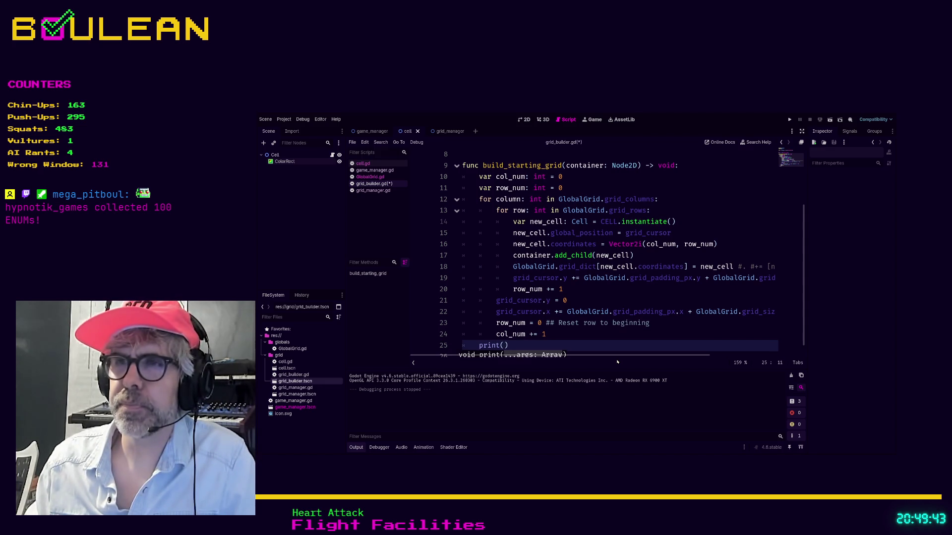
pyautogui.write('Global')
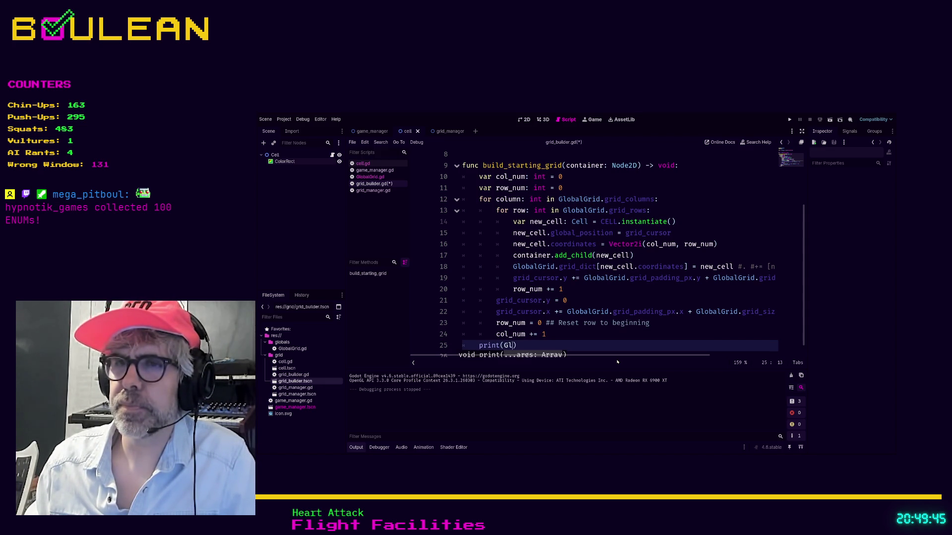
pyautogui.press('Return')
pyautogui.write('.')
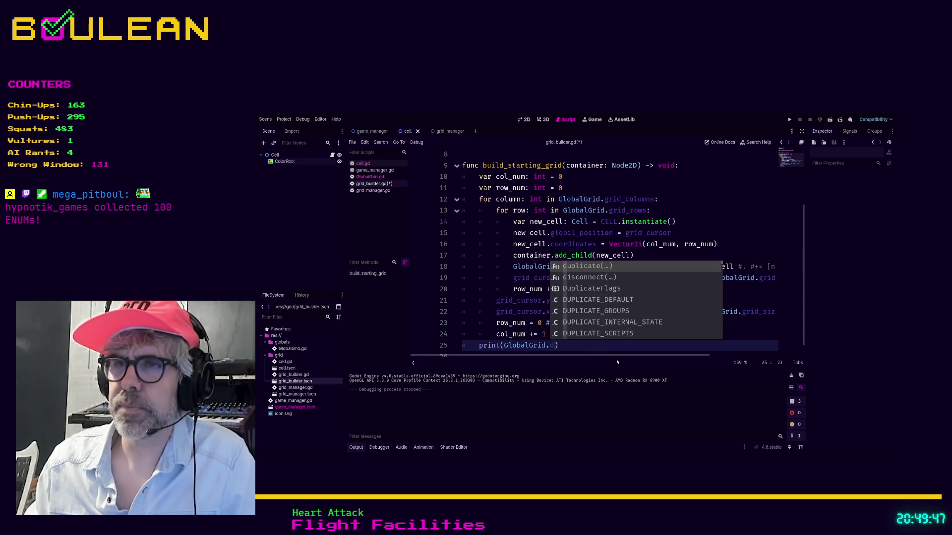
pyautogui.write('di')
pyautogui.press('BackSpace')
pyautogui.press('BackSpace')
pyautogui.write('Dic')
pyautogui.press('BackSpace')
pyautogui.press('BackSpace')
pyautogui.press('BackSpace')
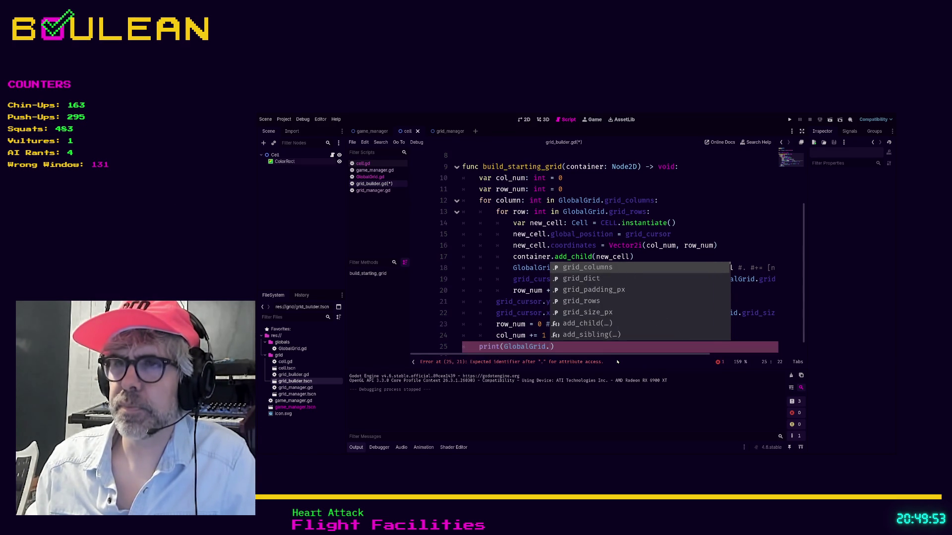
pyautogui.press('Down')
pyautogui.press('Return')
pyautogui.hotkey('ctrl', 's')
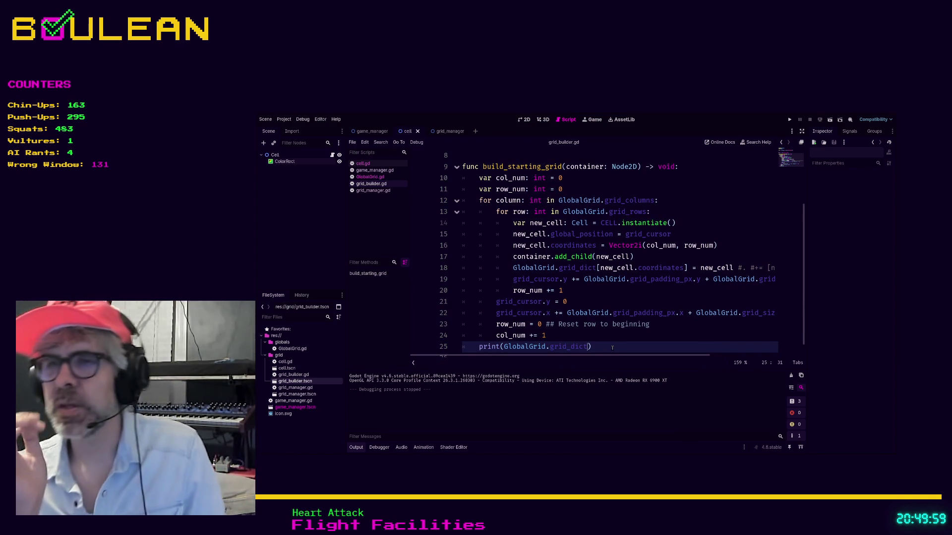
# Rename grid_dict to cell_dict in the print line.
pyautogui.press('Left')
pyautogui.press('Left')
pyautogui.press('Left')
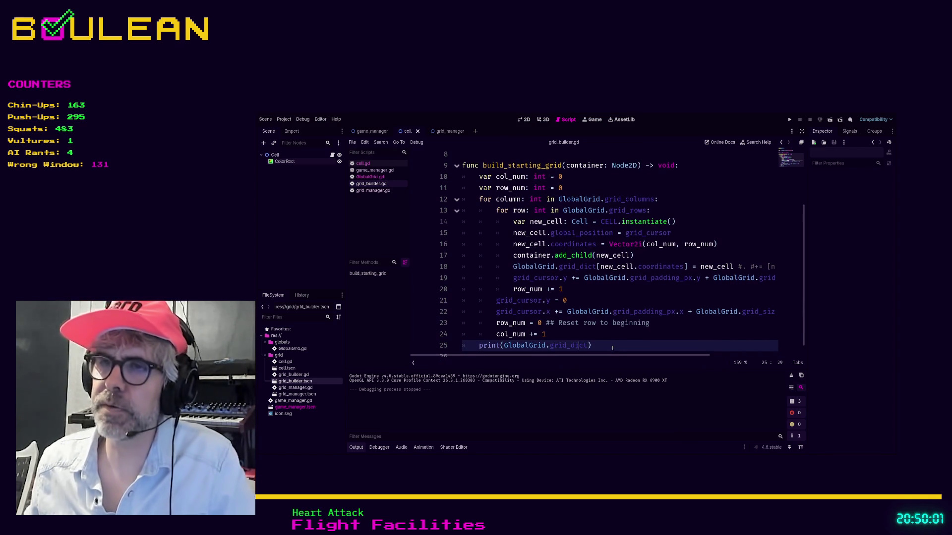
pyautogui.press('BackSpace')
pyautogui.press('BackSpace')
pyautogui.press('BackSpace')
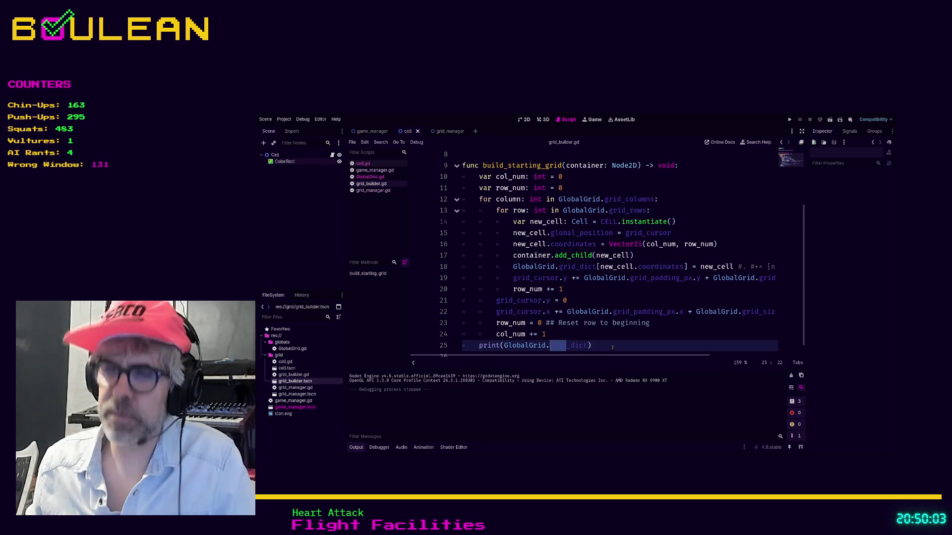
pyautogui.write('cell')
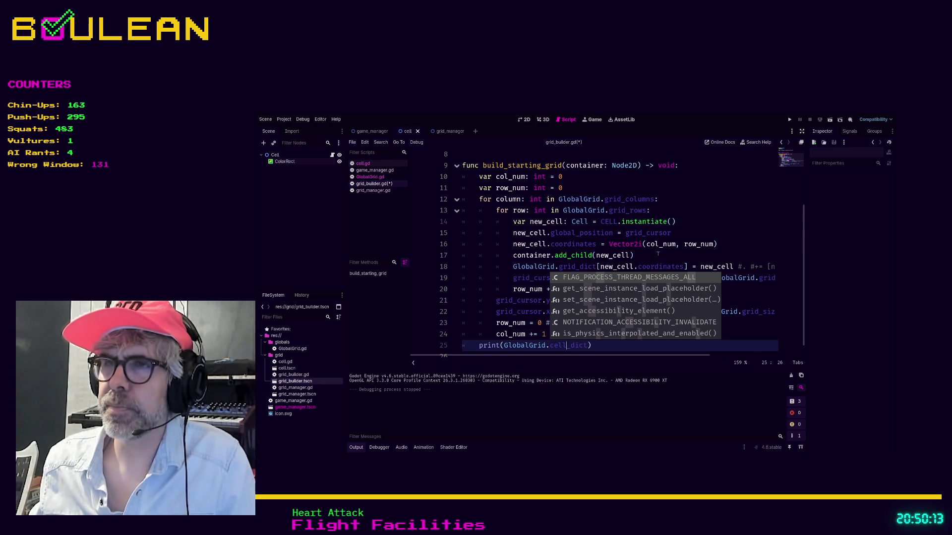
# Rename grid_dict on line 18 to all_cells_dict.
pyautogui.click(577, 268)
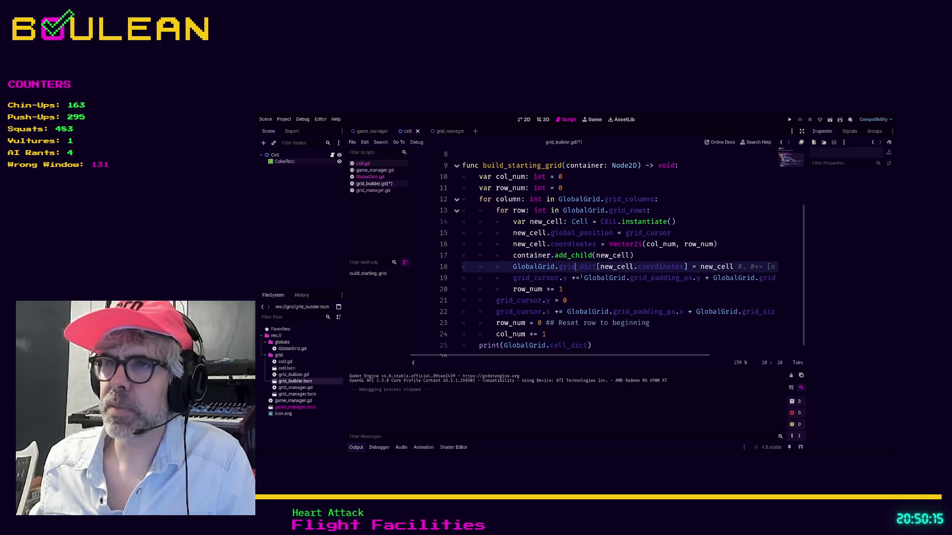
pyautogui.press('BackSpace')
pyautogui.press('BackSpace')
pyautogui.press('BackSpace')
pyautogui.write('cell')
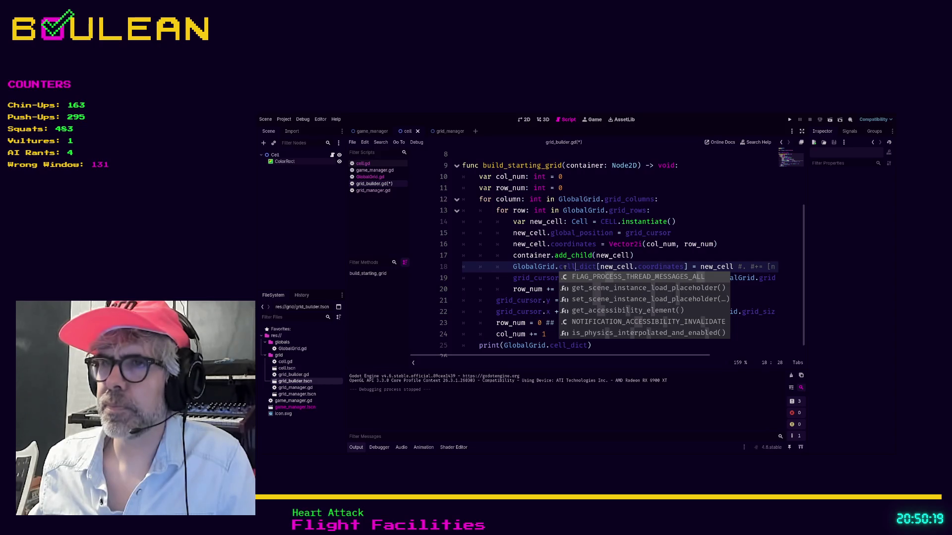
pyautogui.click(559, 267)
pyautogui.write('all_')
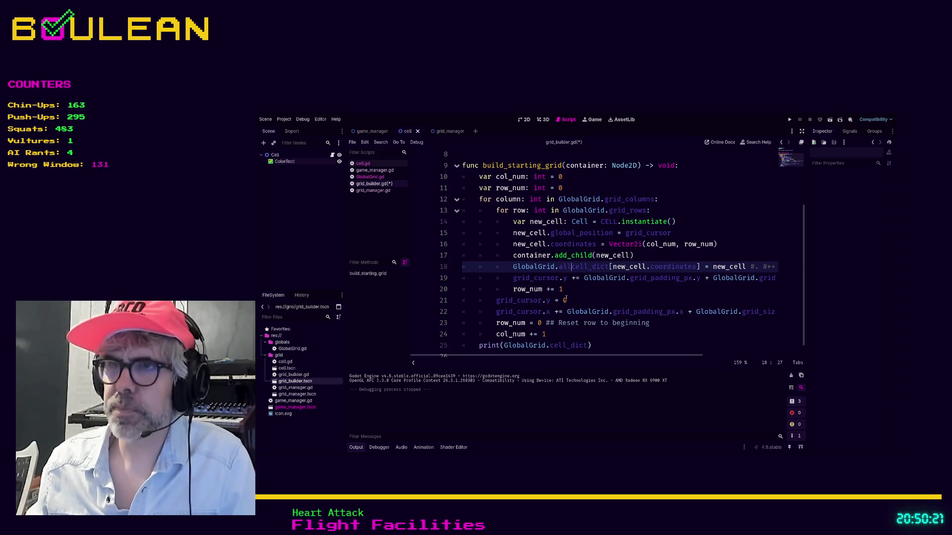
pyautogui.press('Right')
pyautogui.press('Right')
pyautogui.press('Right')
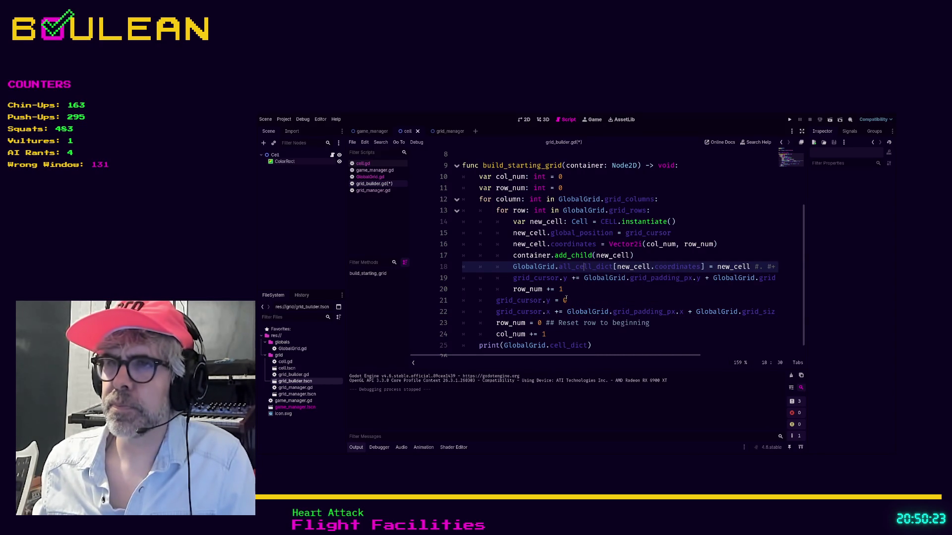
pyautogui.write('s')
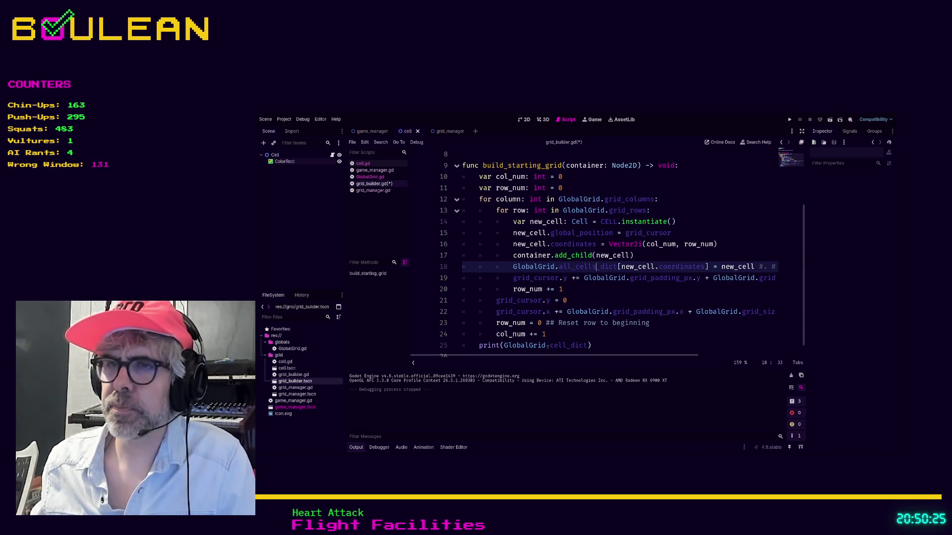
# Make the print line and line 18 both use GlobalGrid.all_cells, then save.
pyautogui.click(549, 345)
pyautogui.write('all_')
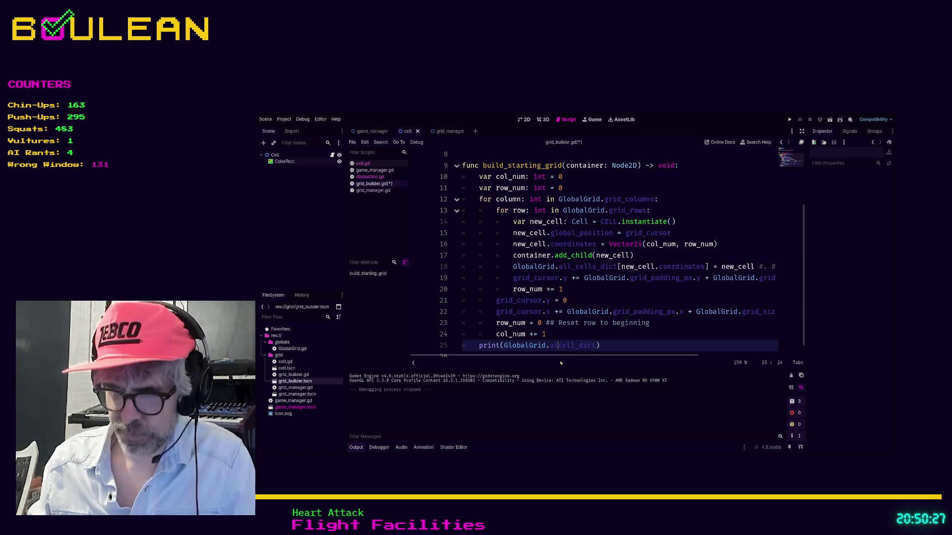
pyautogui.press('Right')
pyautogui.press('Right')
pyautogui.press('Right')
pyautogui.hotkey('shift', 'Right')
pyautogui.hotkey('shift', 'Right')
pyautogui.hotkey('shift', 'Right')
pyautogui.press('BackSpace')
pyautogui.write('s')
pyautogui.click(616, 266)
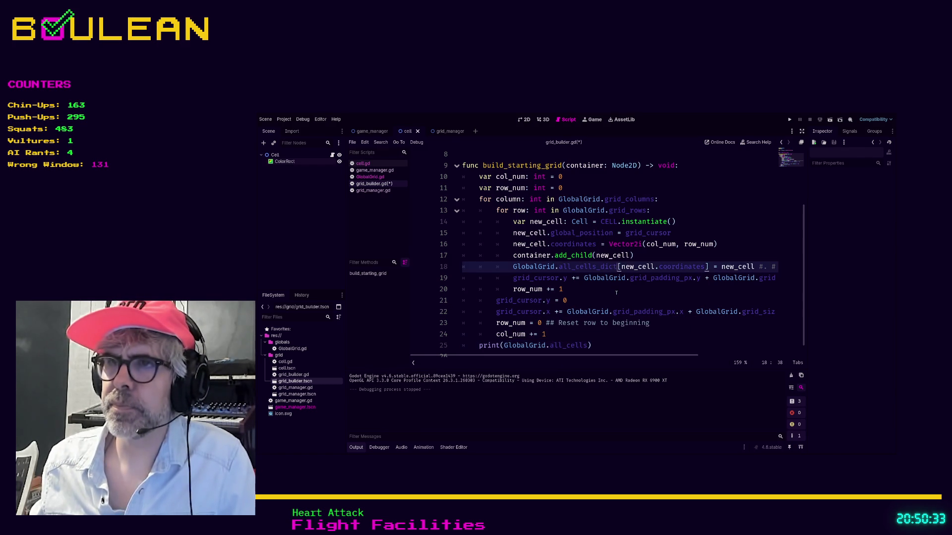
pyautogui.press('BackSpace')
pyautogui.press('BackSpace')
pyautogui.press('BackSpace')
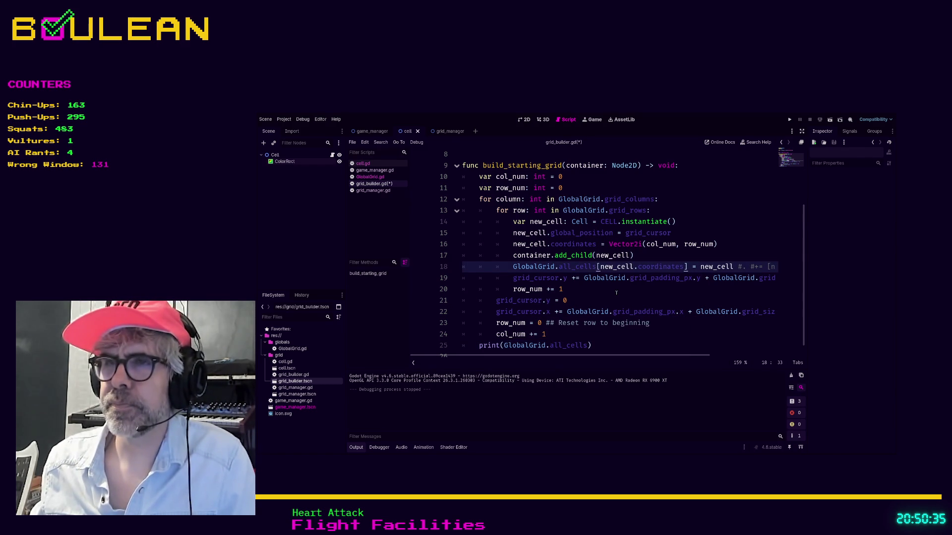
pyautogui.click(608, 300)
pyautogui.hotkey('ctrl', 's')
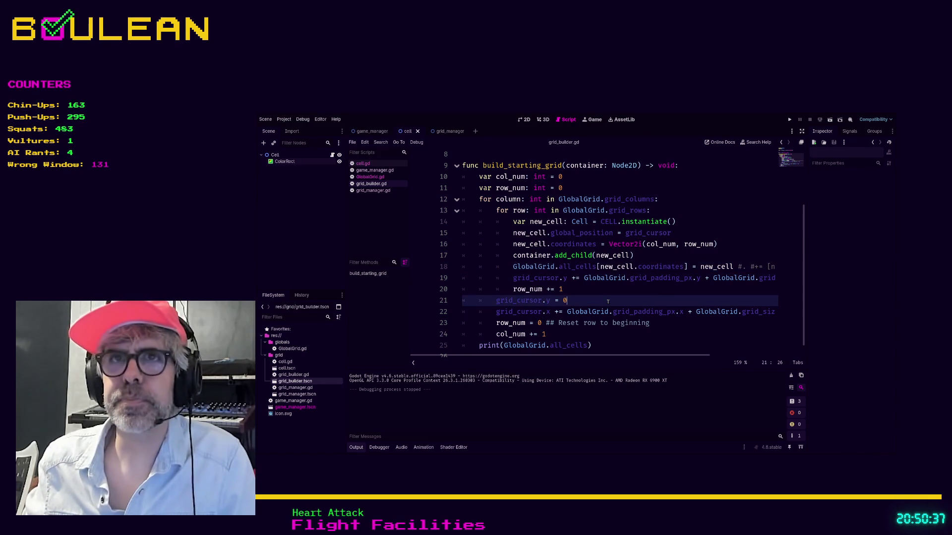
# Rename the grid_dict variable in GlobalGrid.gd to all_cells.
pyautogui.click(374, 191)
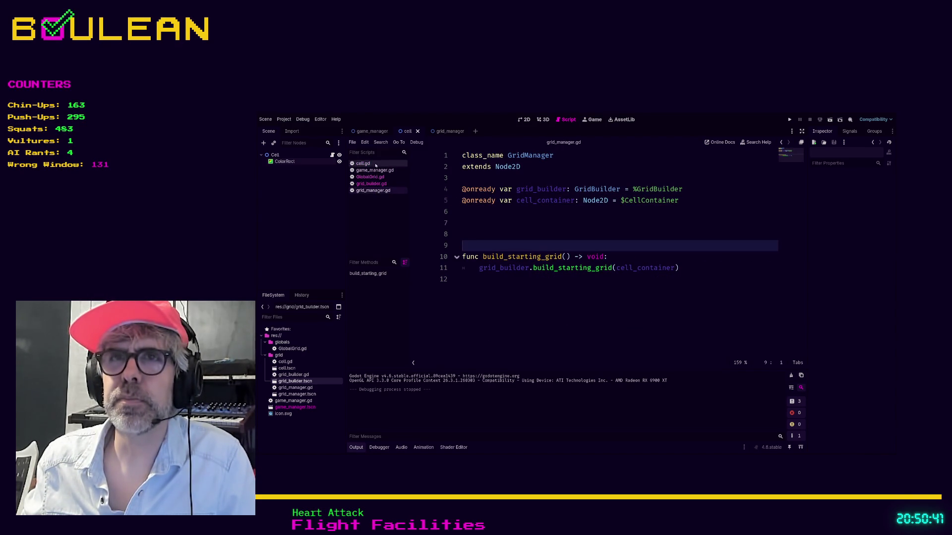
pyautogui.click(371, 177)
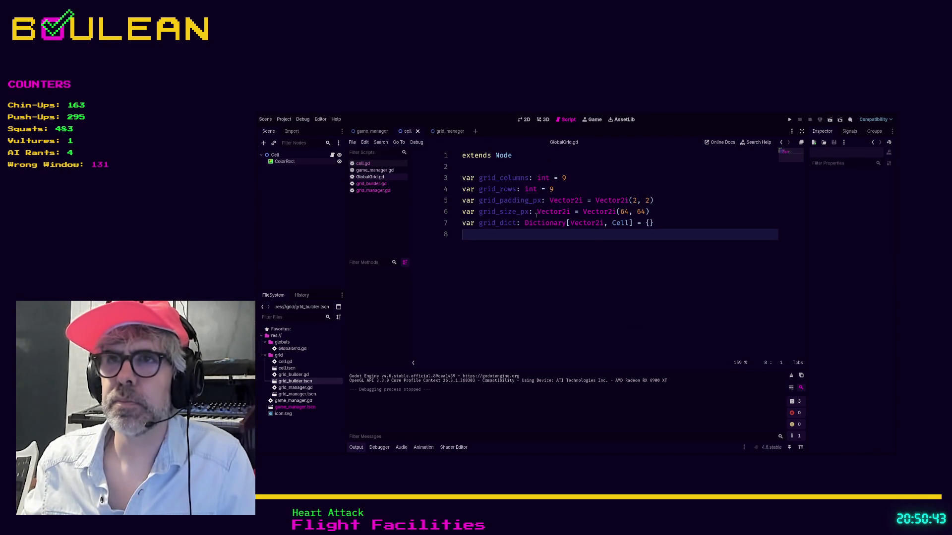
pyautogui.click(479, 224)
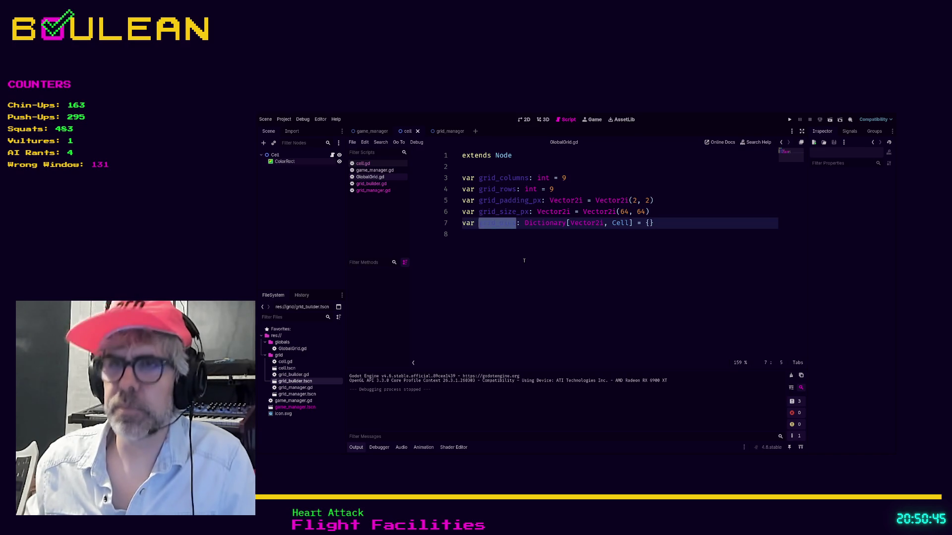
pyautogui.write('all_cells')
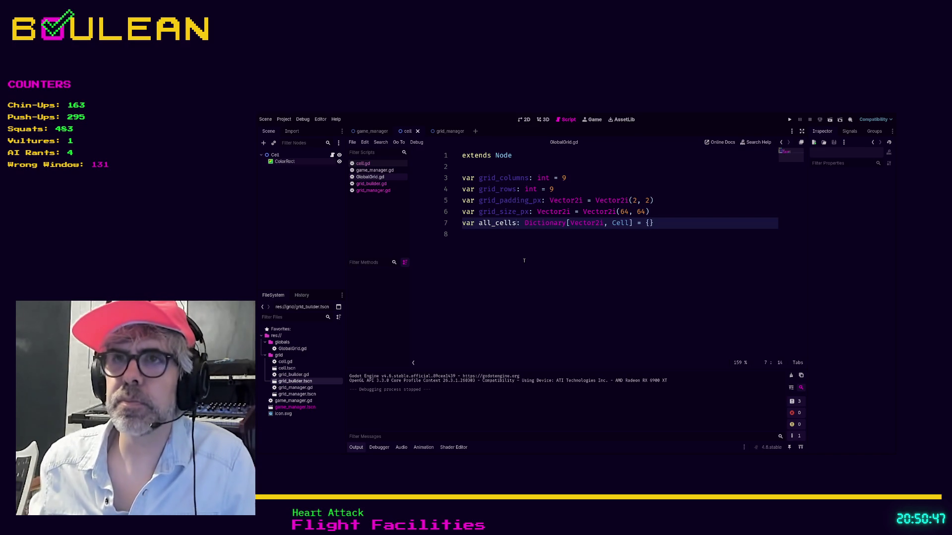
# Return to grid_builder.gd and run the project with F5 to test the print.
pyautogui.click(524, 260)
pyautogui.click(383, 190)
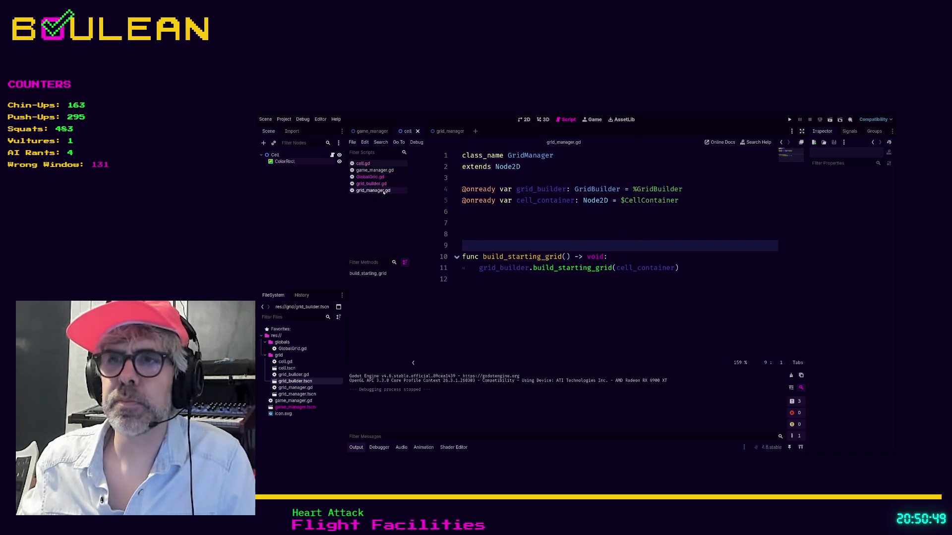
pyautogui.click(371, 184)
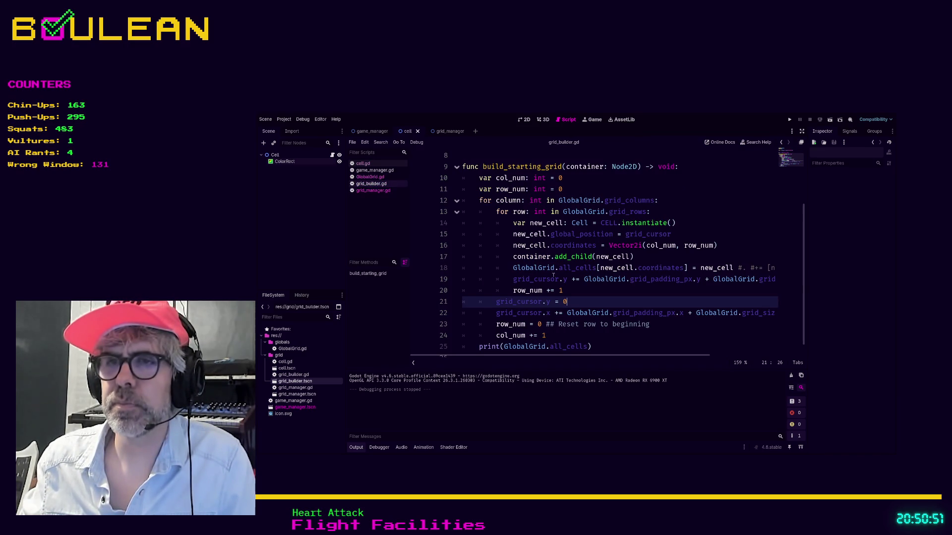
pyautogui.scroll(-1, 551, 267)
pyautogui.click(608, 339)
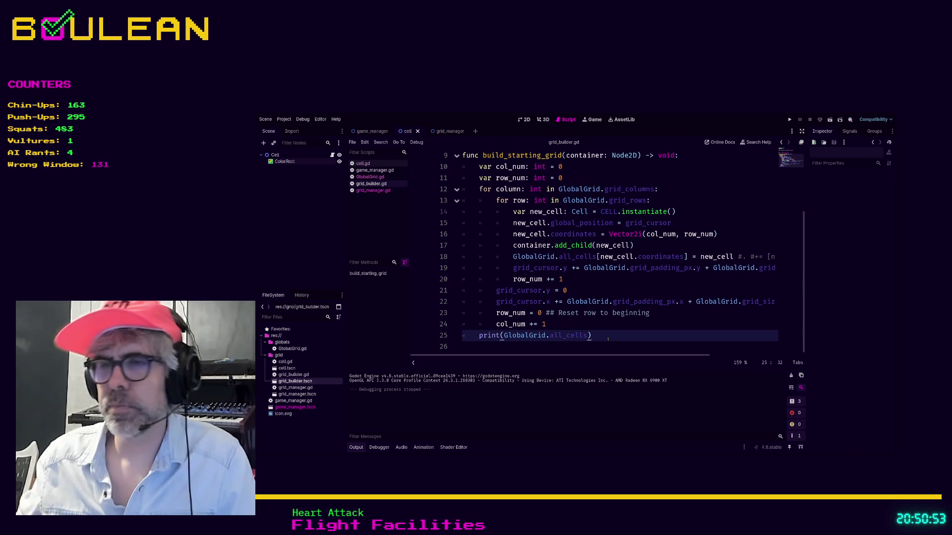
pyautogui.press('F5')
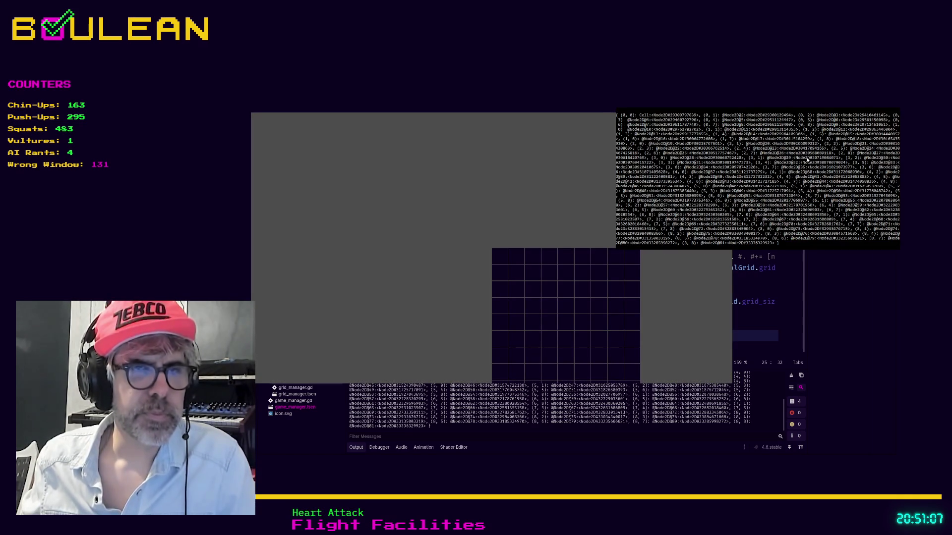
# Review the printed all_cells dictionary in the output, then stop the running game with F8.
pyautogui.scroll(-1, 807, 159)
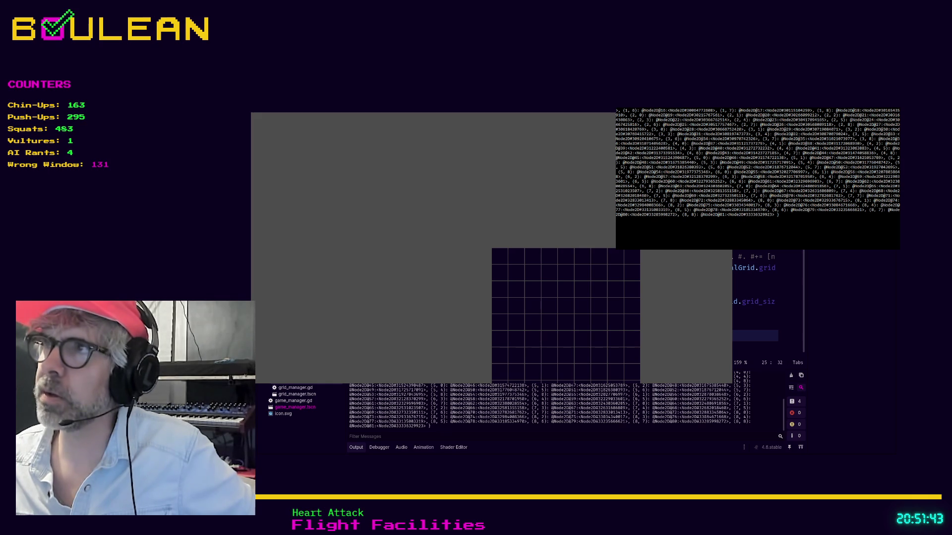
pyautogui.press('F8')
pyautogui.click(562, 279)
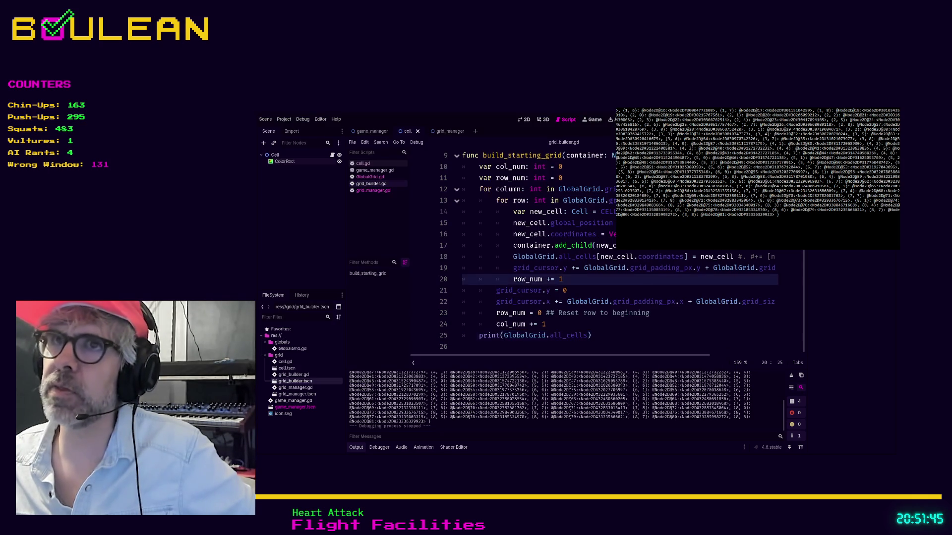
# Check col_num's starting value, open GlobalGrid.gd, and run the project again.
pyautogui.scroll(3, 526, 258)
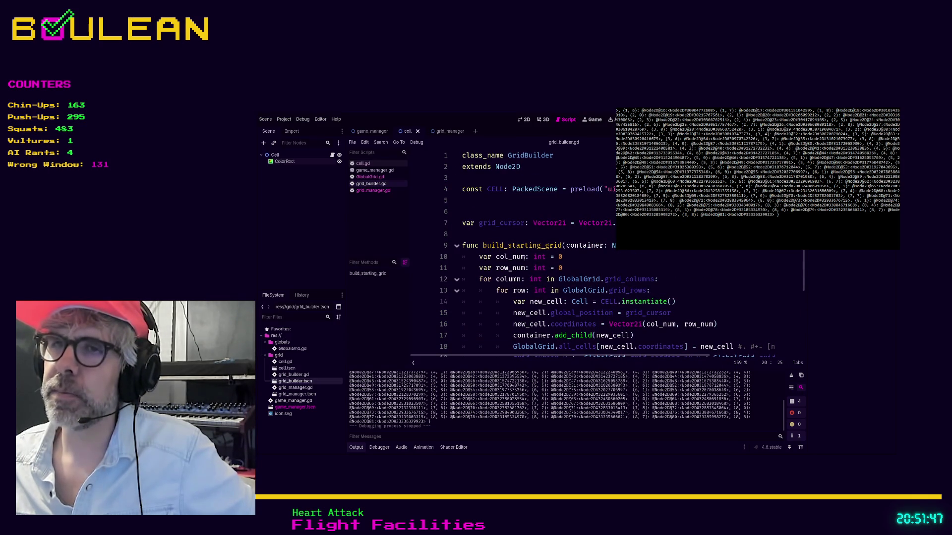
pyautogui.click(524, 257)
pyautogui.click(559, 257)
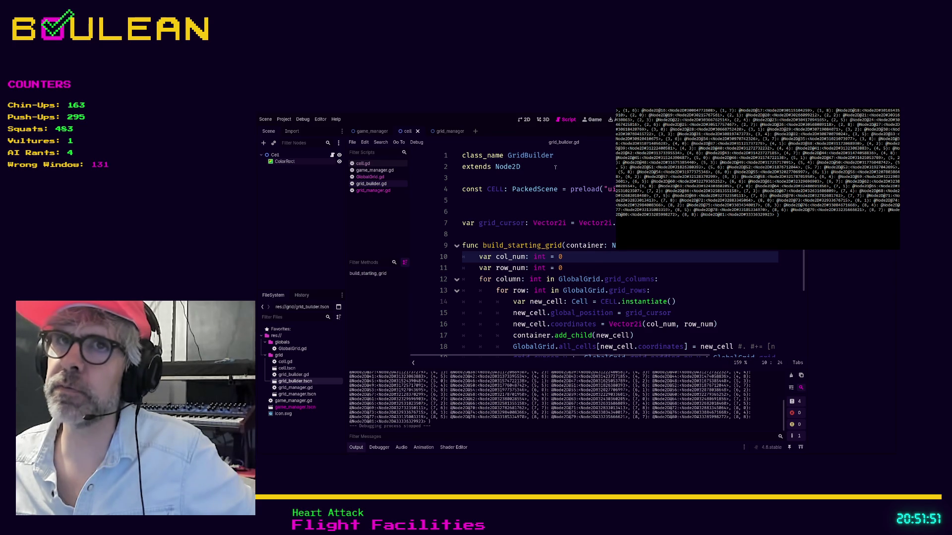
pyautogui.click(370, 177)
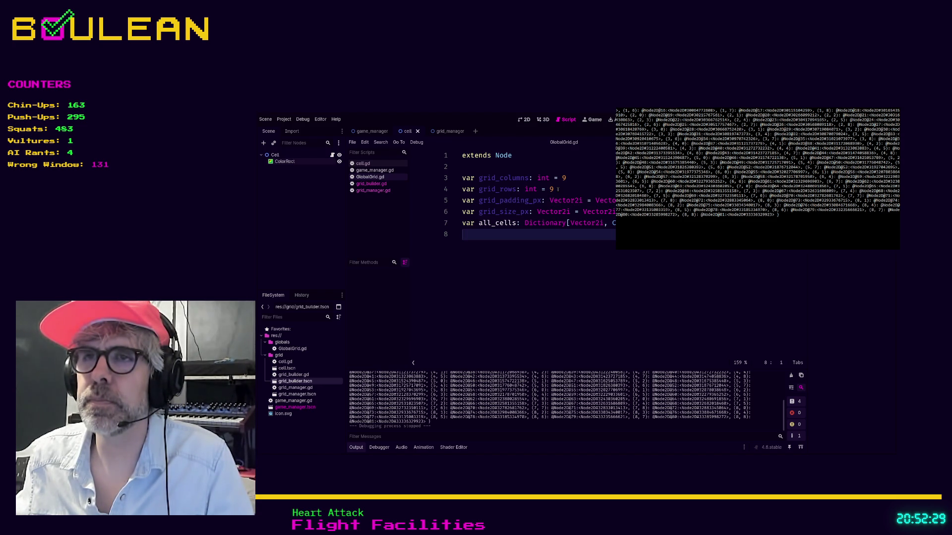
pyautogui.click(558, 189)
pyautogui.press('F5')
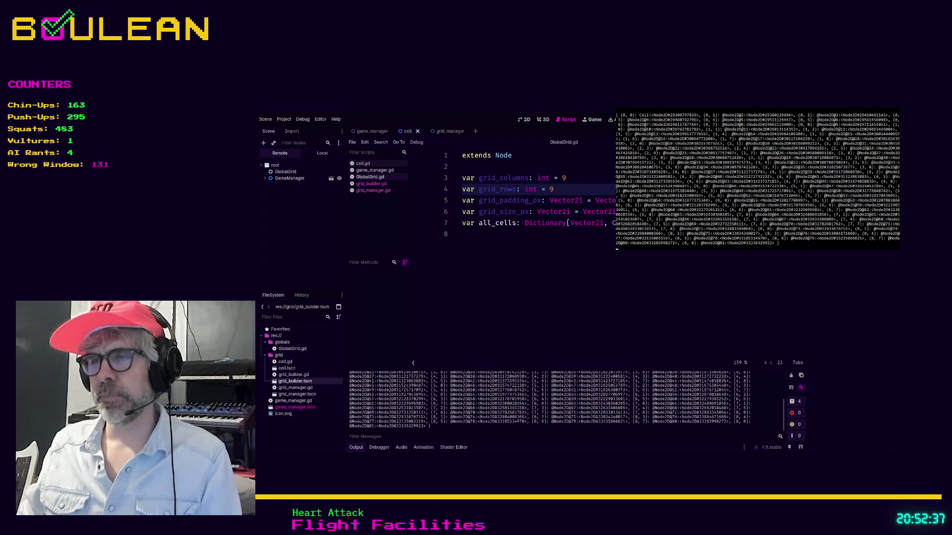
# Run the game to check the 9x9 grid, stop it, and start a ## comment on grid_columns.
pyautogui.press('F5')
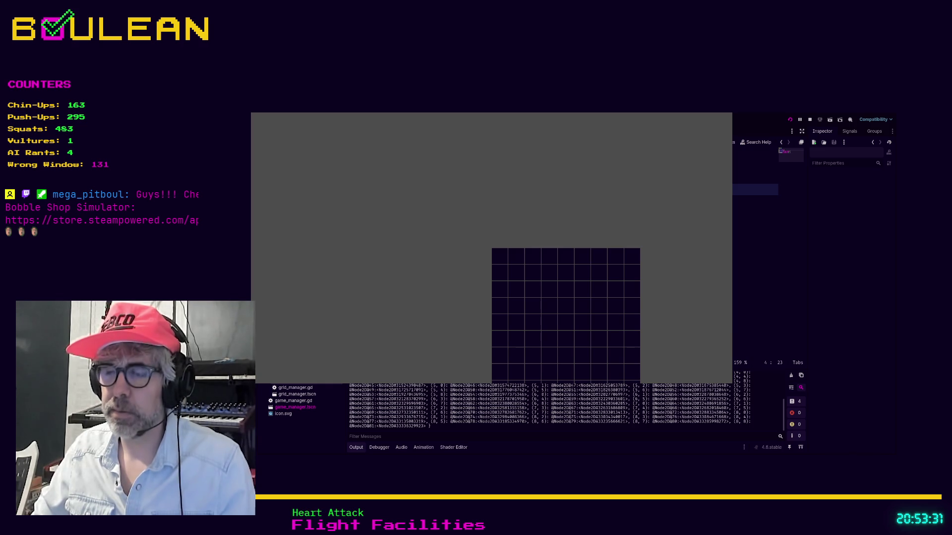
pyautogui.press('F8')
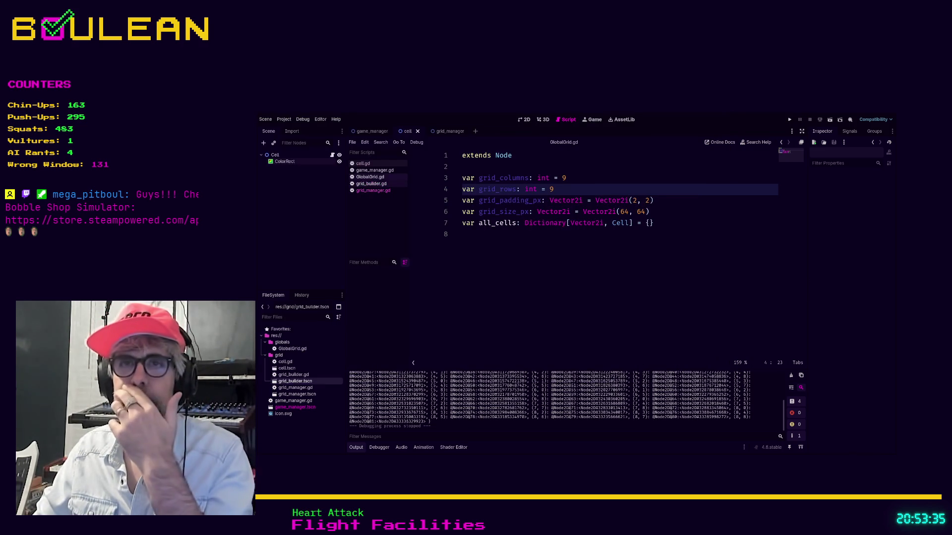
pyautogui.press('Up')
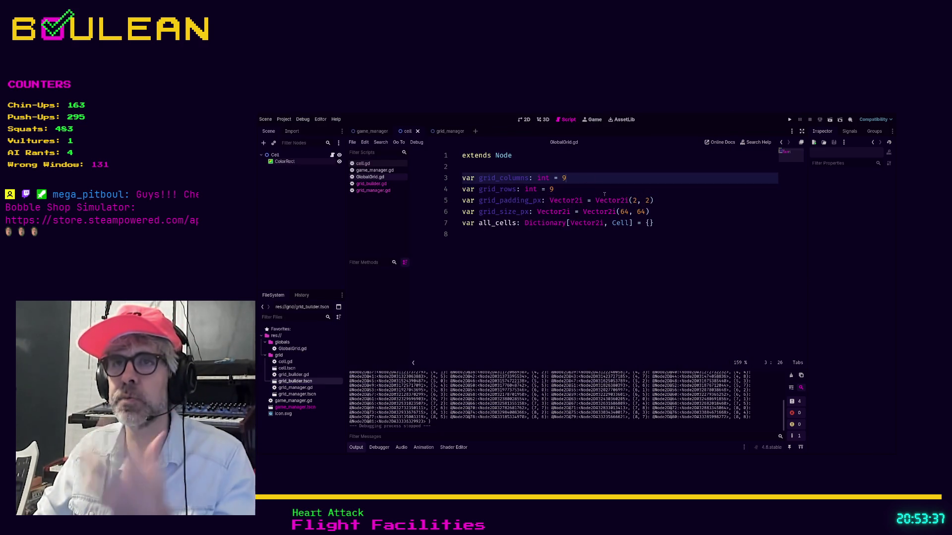
pyautogui.write(' ##')
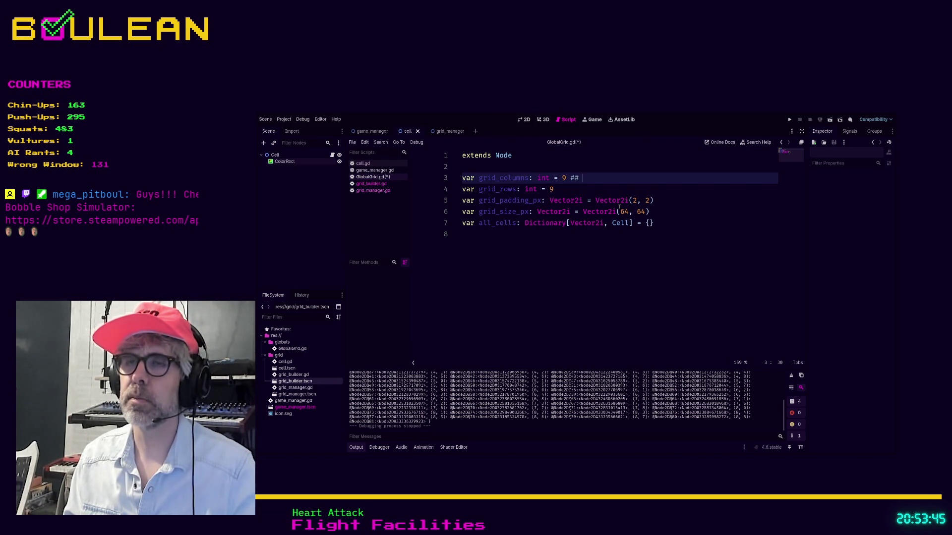
# Comment grid_columns 'Make sure this is an odd number' and grid_rows 'Must be odd number'.
pyautogui.write('Make sure thi')
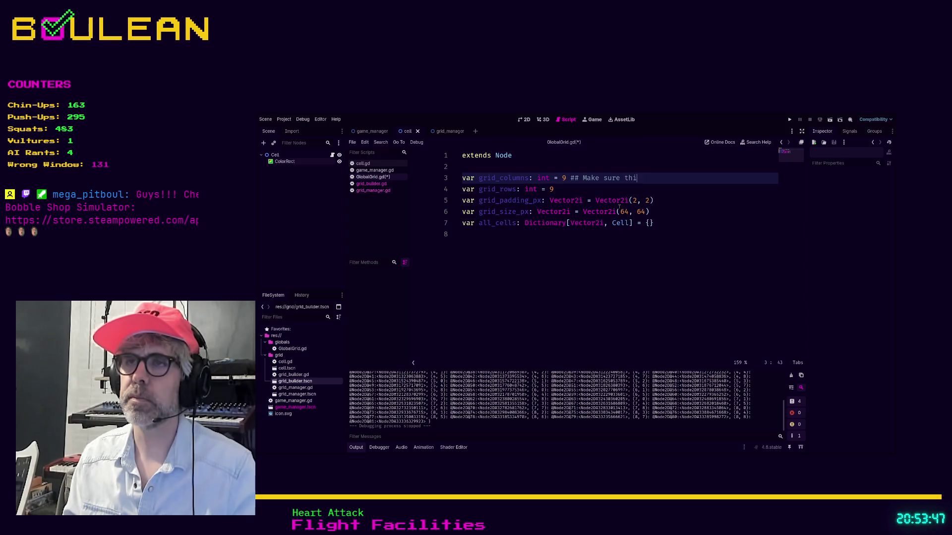
pyautogui.write('s is an odd number')
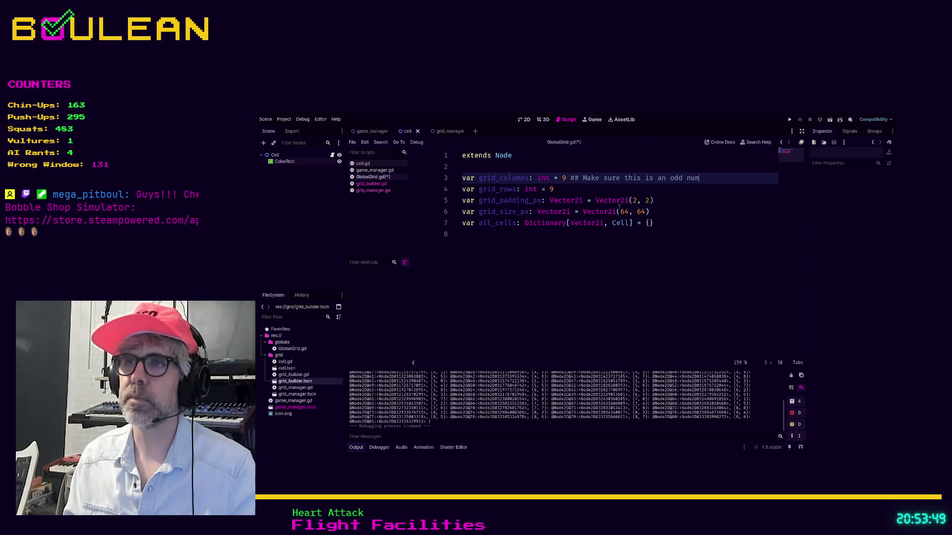
pyautogui.press('Down')
pyautogui.write('##')
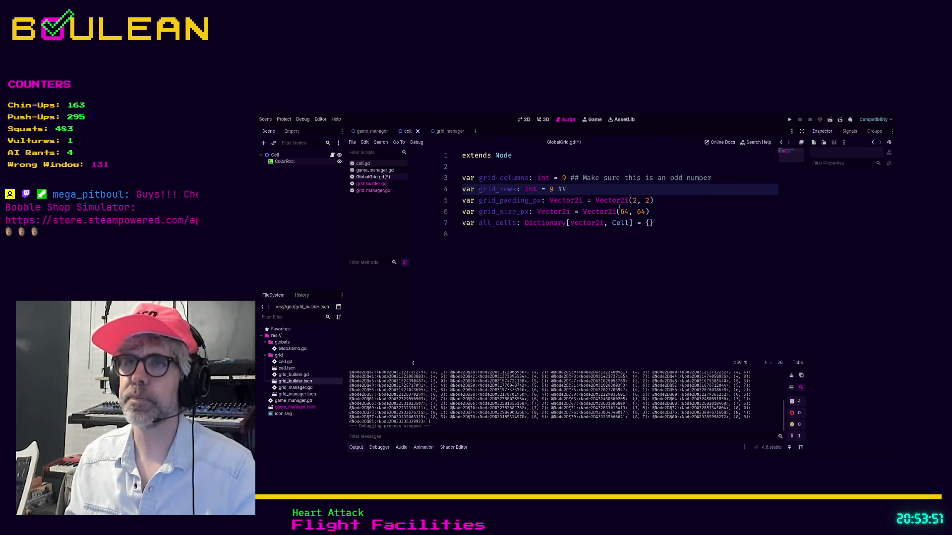
pyautogui.write(' Must be o')
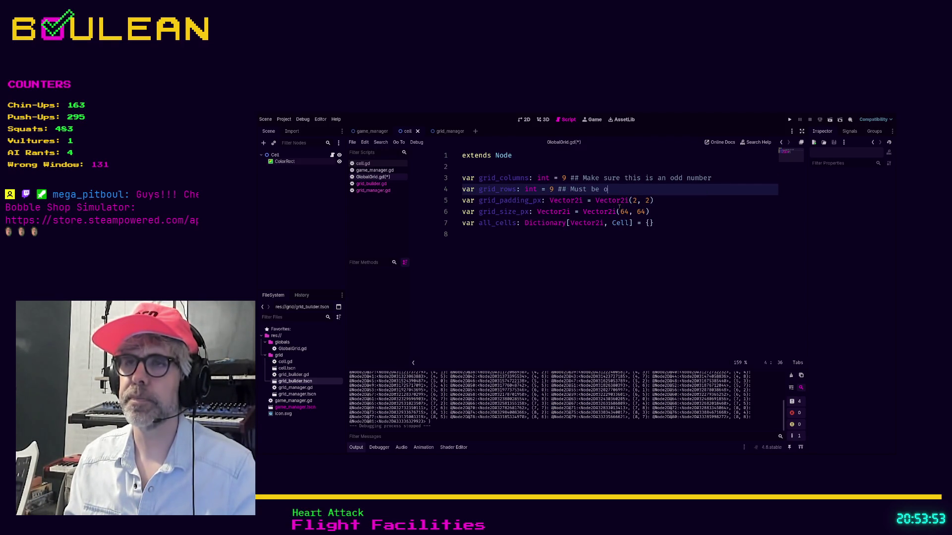
pyautogui.write('dd #')
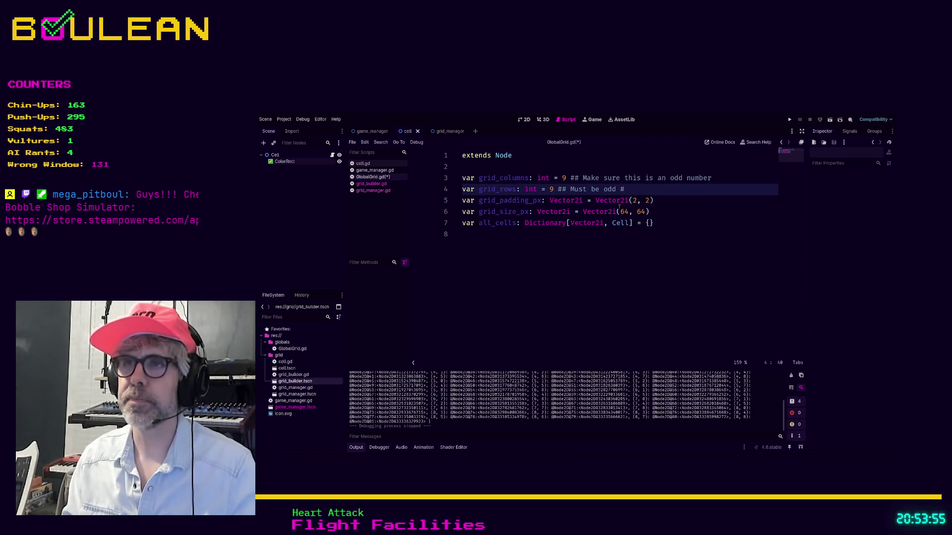
pyautogui.press('Up')
pyautogui.press('Down')
pyautogui.press('End')
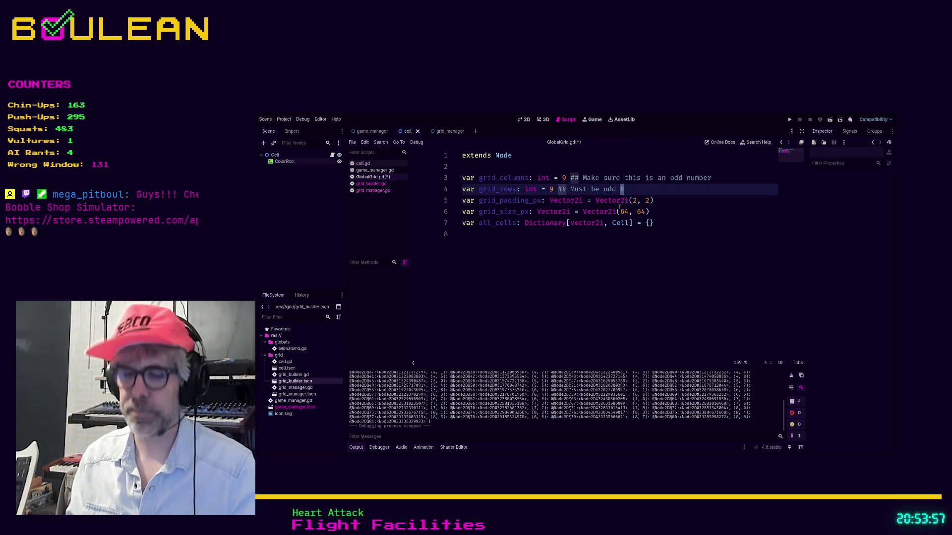
pyautogui.press('BackSpace')
pyautogui.write('number')
# Reword the grid_columns comment to 'Must be odd number' and save GlobalGrid.gd.
pyautogui.press('Up')
pyautogui.hotkey('ctrl', 'Left')
pyautogui.hotkey('ctrl', 'Left')
pyautogui.hotkey('ctrl', 'Left')
pyautogui.hotkey('shift', 'End')
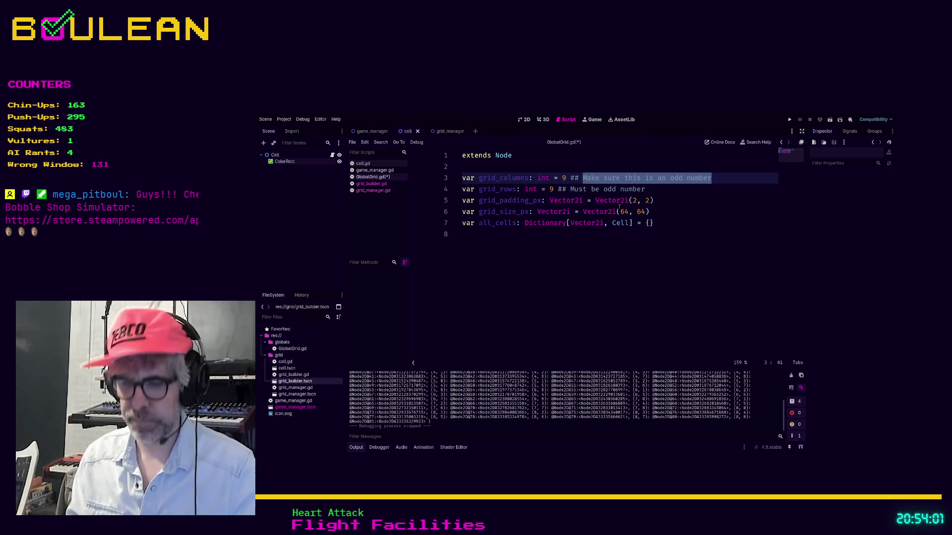
pyautogui.write('Must be od')
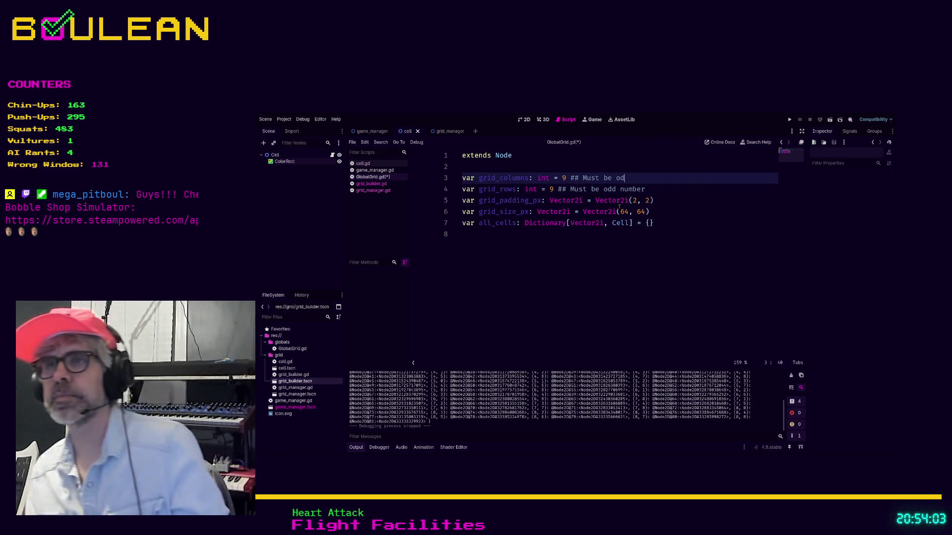
pyautogui.write('d number')
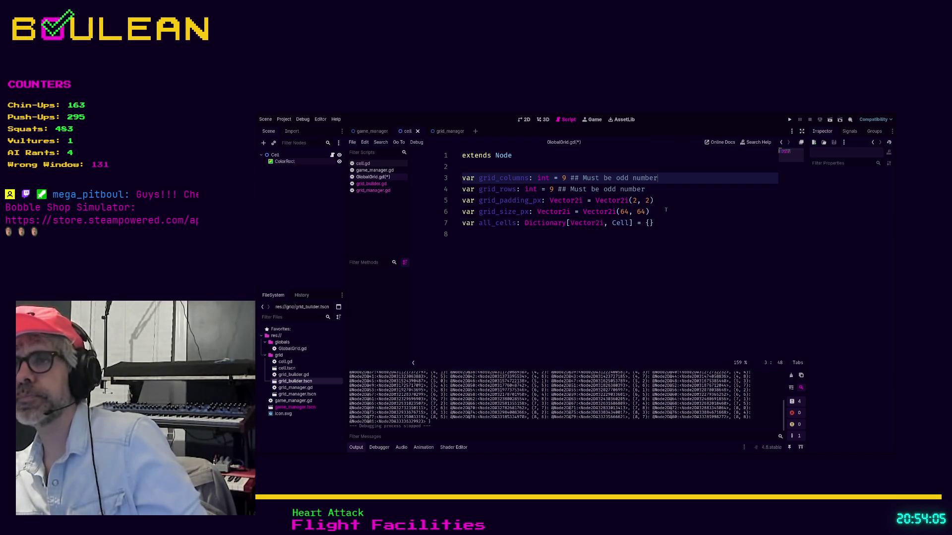
pyautogui.hotkey('ctrl', 's')
pyautogui.click(652, 200)
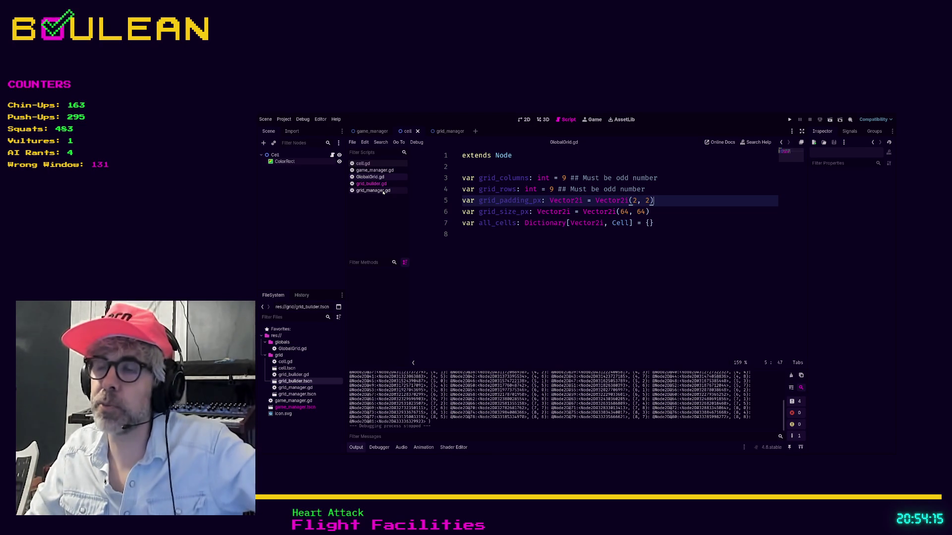
pyautogui.click(600, 240)
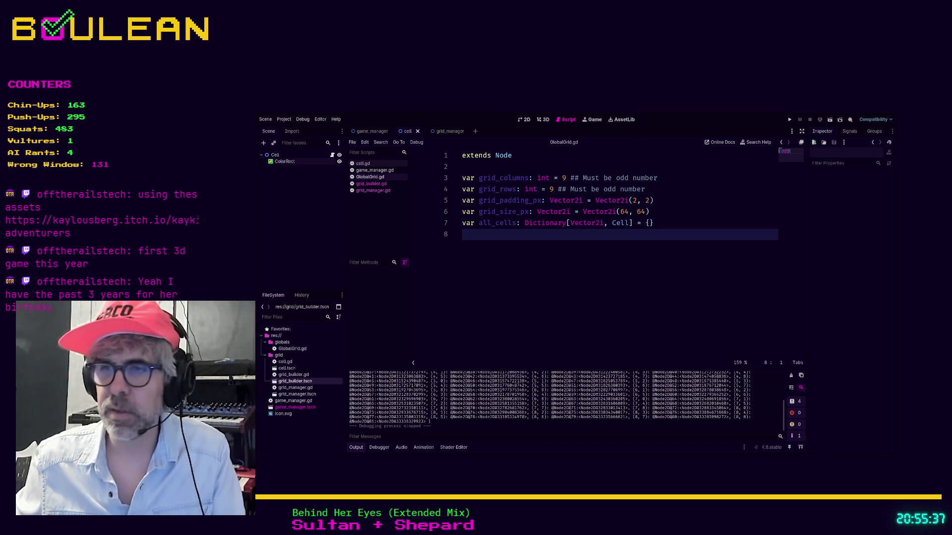
# Lock the session, then unlock it again by entering the account password.
pyautogui.hotkey('ctrl', 'alt', 'l')
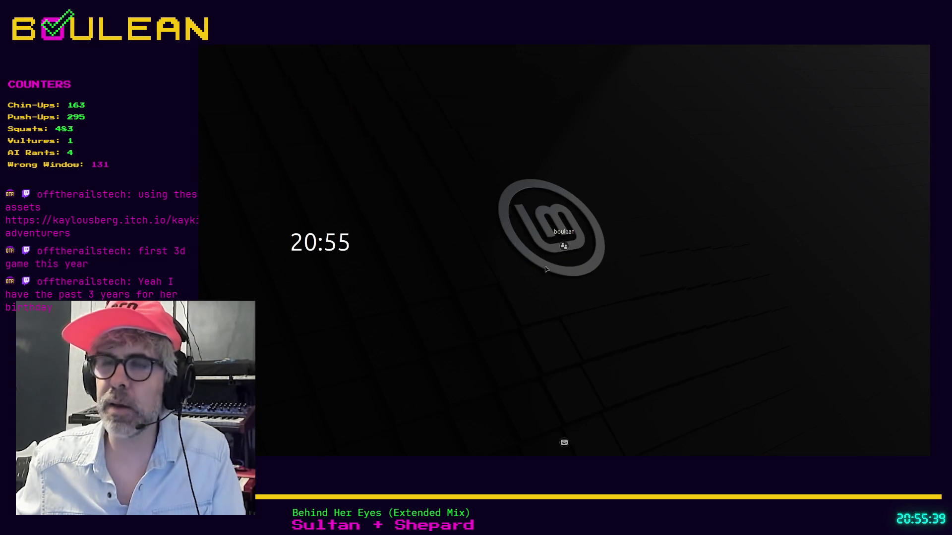
pyautogui.click(527, 246)
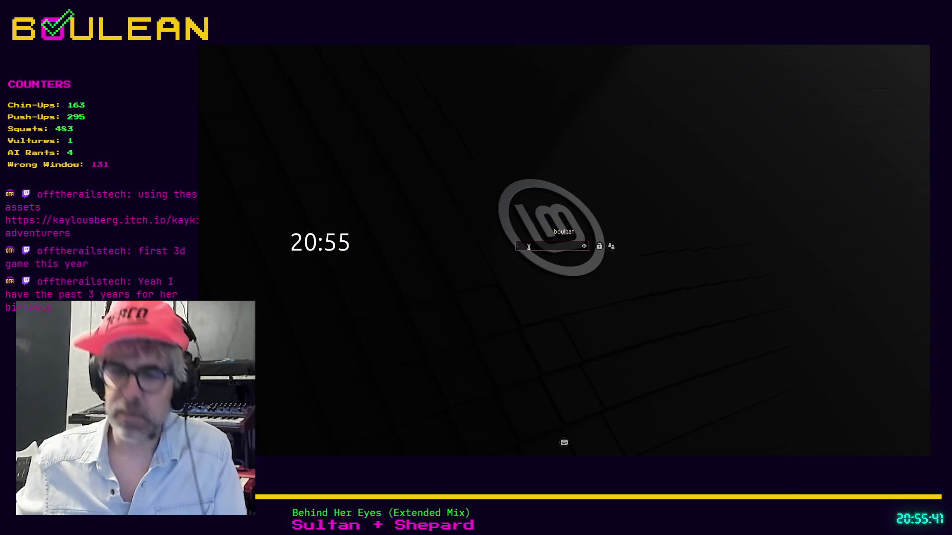
pyautogui.write('•••••')
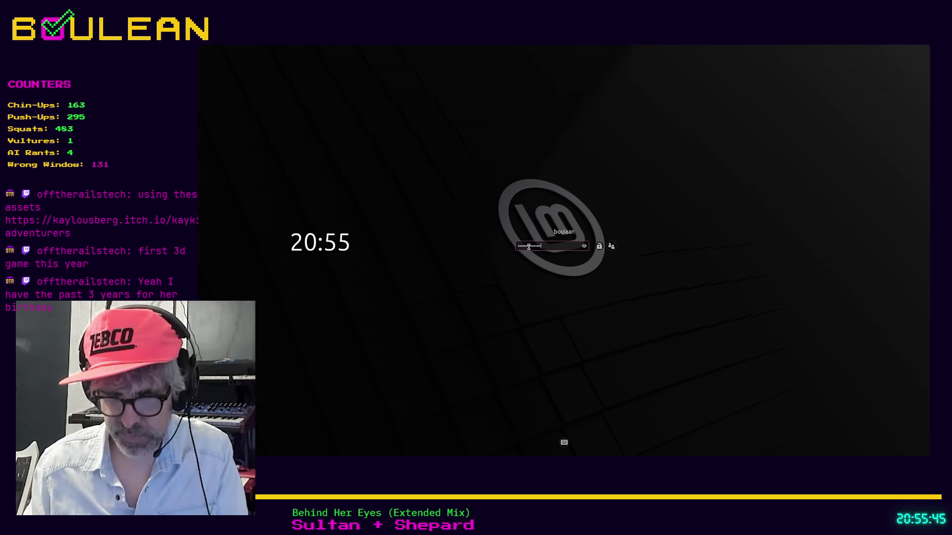
pyautogui.write('••')
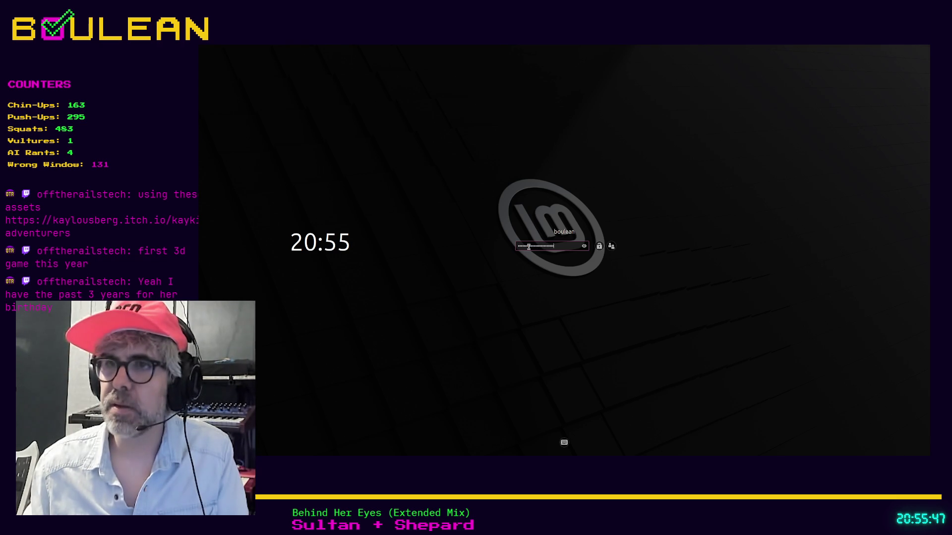
pyautogui.press('Return')
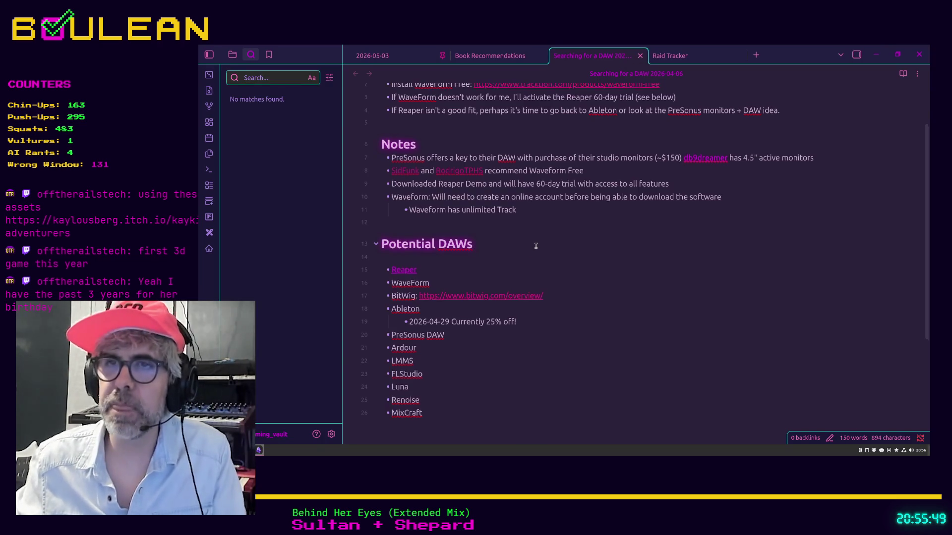
# Scroll the current note and switch to the Raid Tracker tab.
pyautogui.scroll(3, 536, 245)
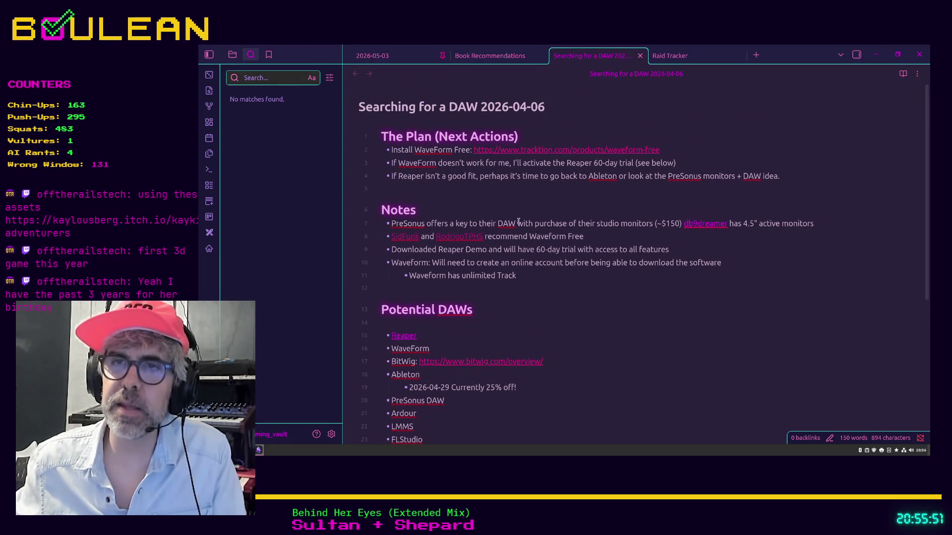
pyautogui.scroll(-3, 485, 207)
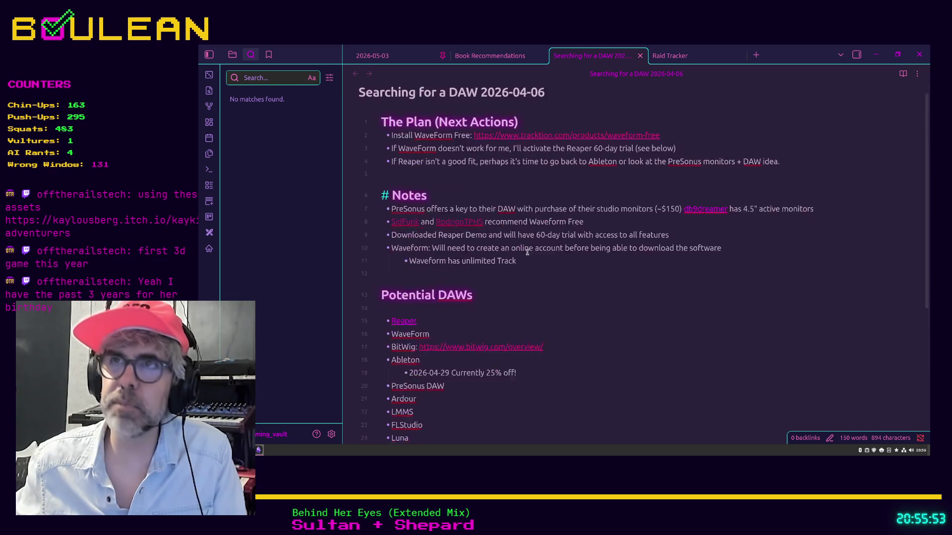
pyautogui.click(669, 55)
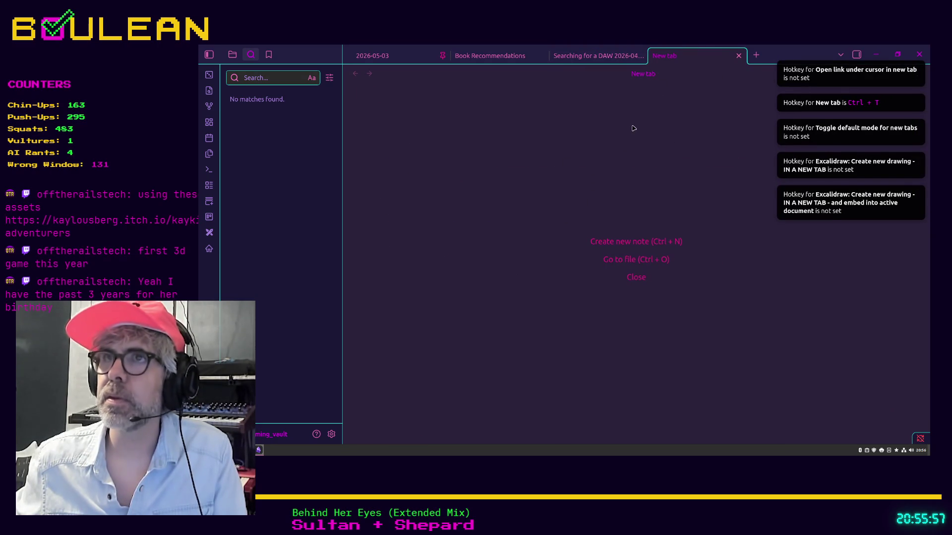
# Search notes for 'panda', then 'raid', in the quick switcher, and dismiss it.
pyautogui.hotkey('ctrl', 'o')
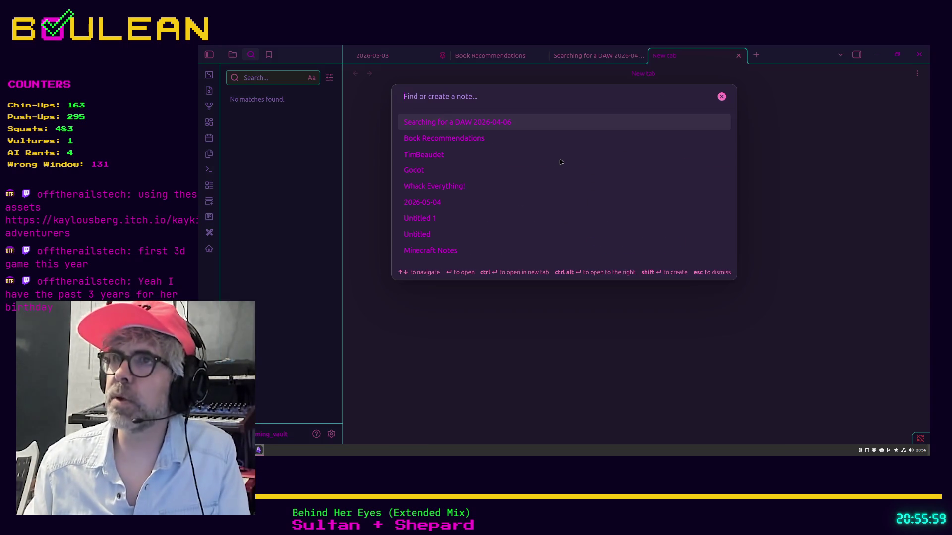
pyautogui.write('panda')
pyautogui.press('BackSpace')
pyautogui.press('BackSpace')
pyautogui.press('BackSpace')
pyautogui.write('raid ')
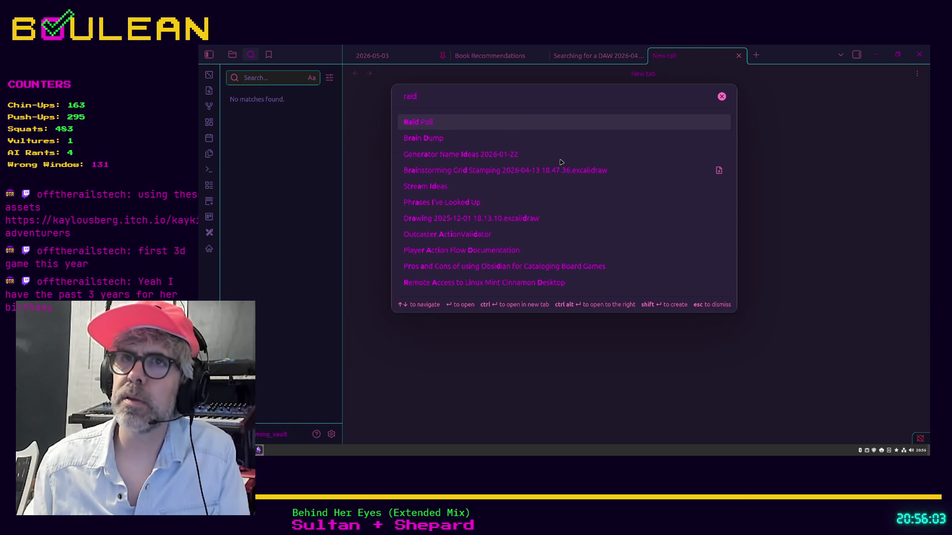
pyautogui.write('trac')
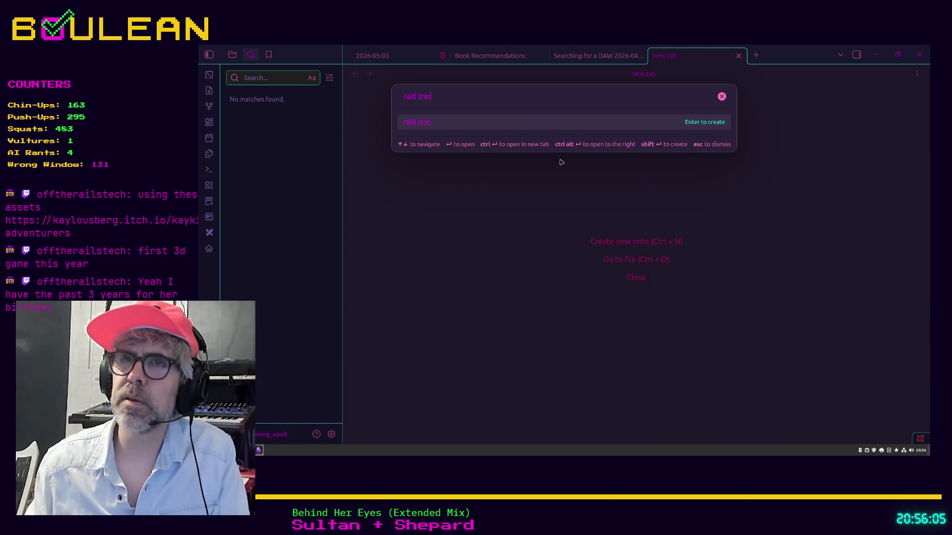
pyautogui.press('BackSpace')
pyautogui.press('BackSpace')
pyautogui.press('BackSpace')
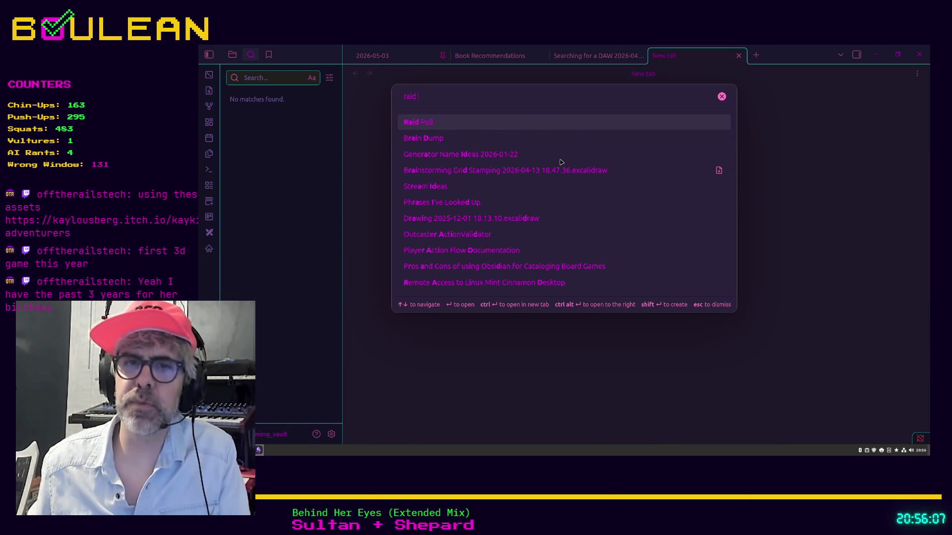
pyautogui.click(371, 162)
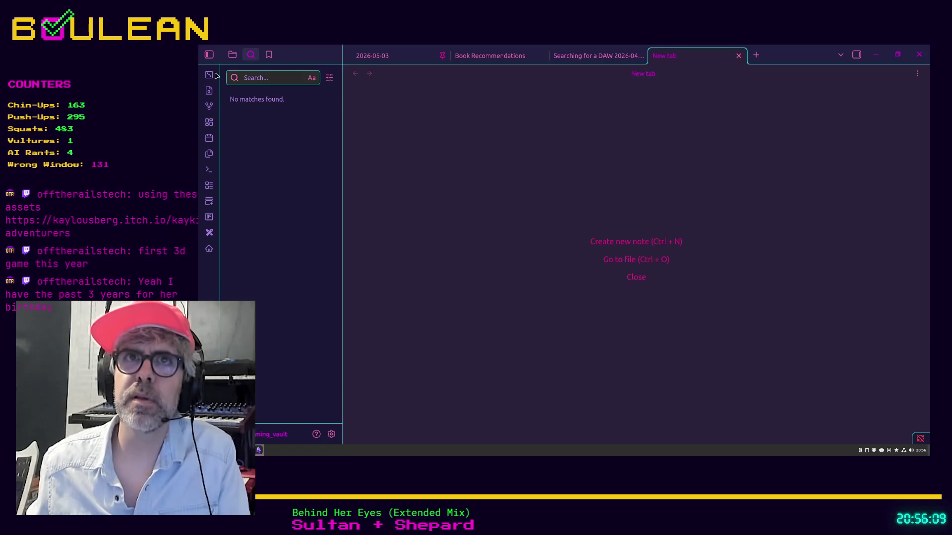
# Collapse and reopen the left sidebar, browse the vault's file list, and close Obsidian.
pyautogui.click(210, 56)
pyautogui.click(211, 58)
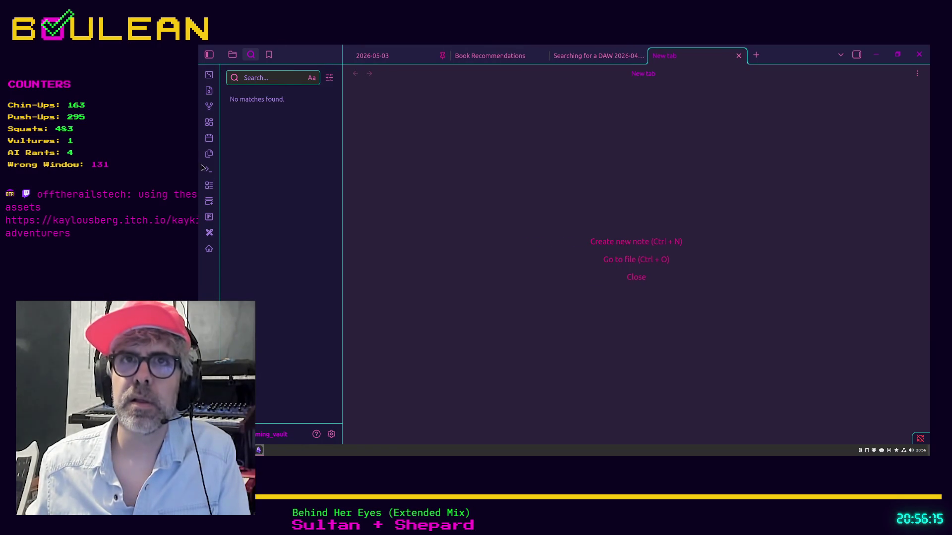
pyautogui.click(232, 54)
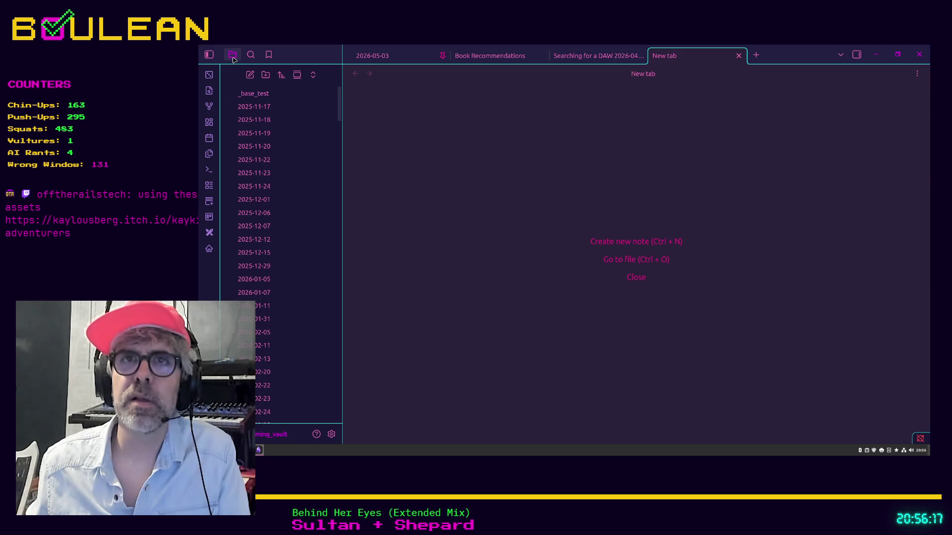
pyautogui.scroll(-10, 292, 113)
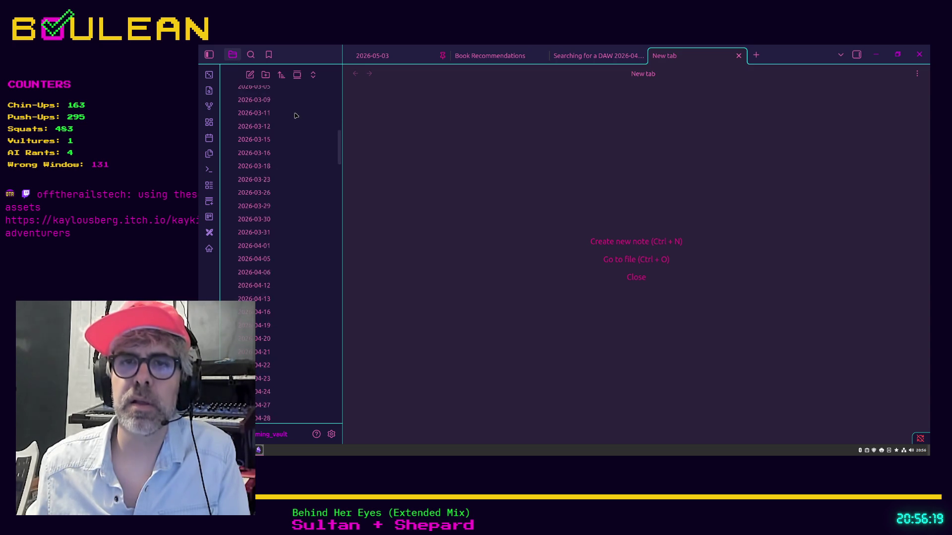
pyautogui.scroll(-5, 295, 115)
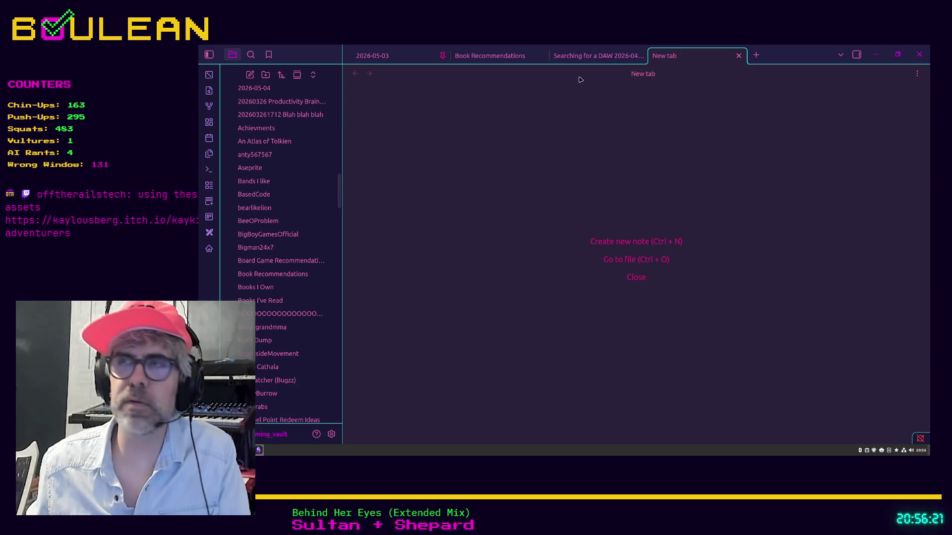
pyautogui.click(915, 62)
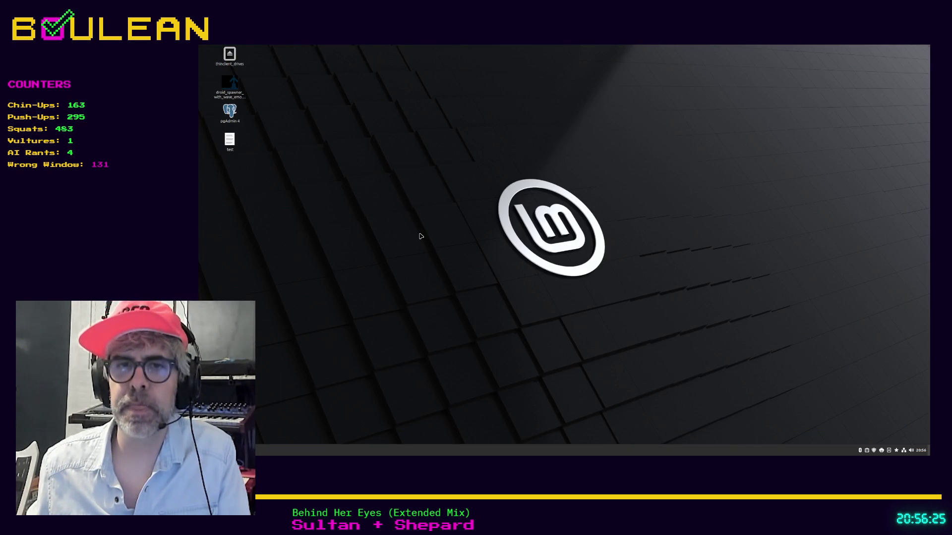
# Relaunch Obsidian by searching 'obs' in the applications menu.
pyautogui.press('super')
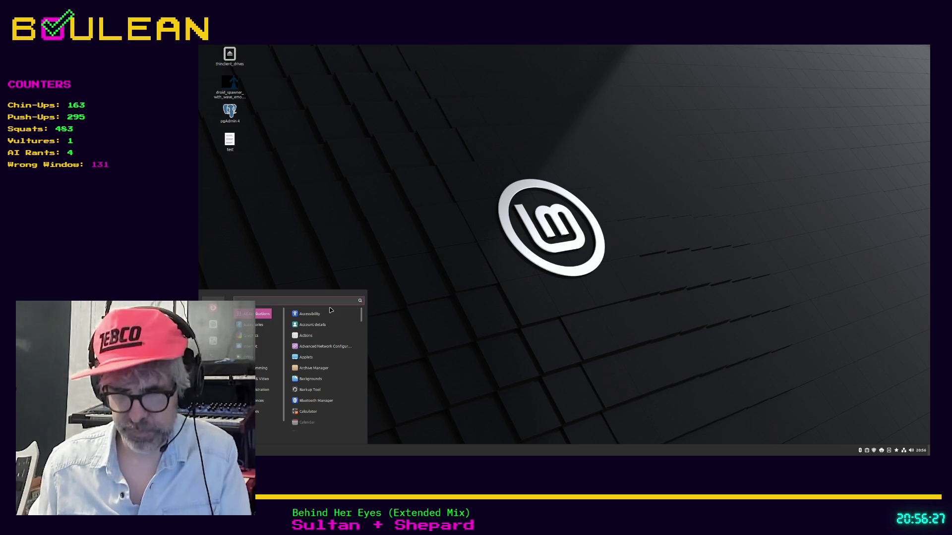
pyautogui.write('obs')
pyautogui.click(331, 310)
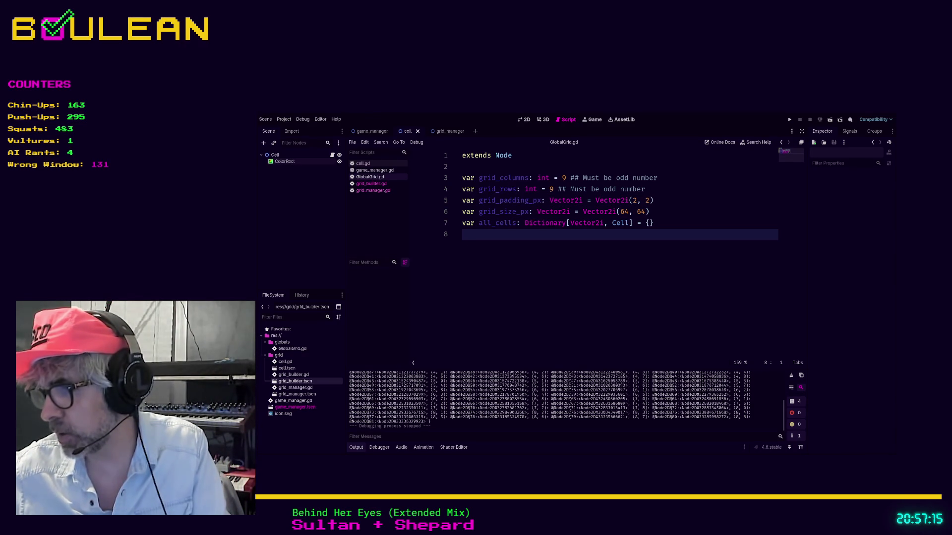
# Back in Obsidian, review the Raid Tracker table, checking the first row's Notes and streamer link cells.
pyautogui.hotkey('alt', 'Tab')
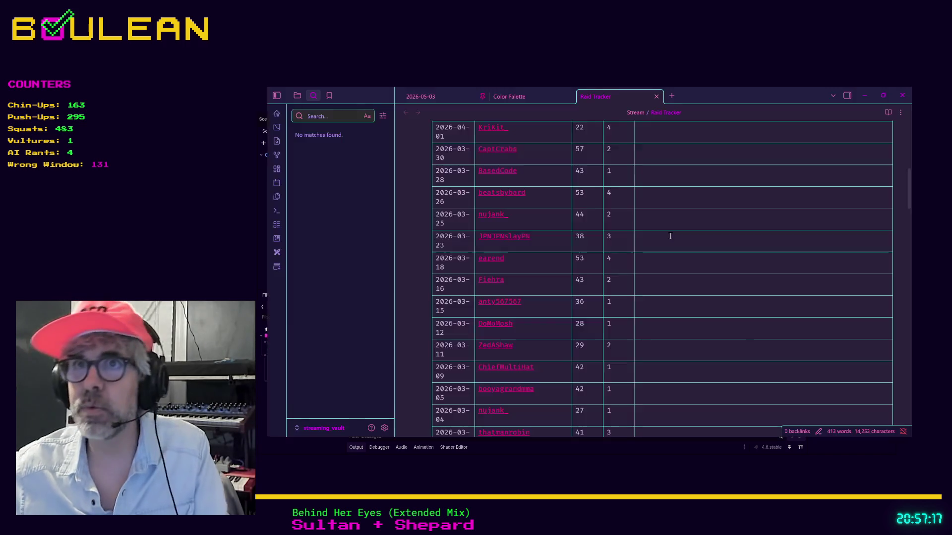
pyautogui.scroll(5, 690, 242)
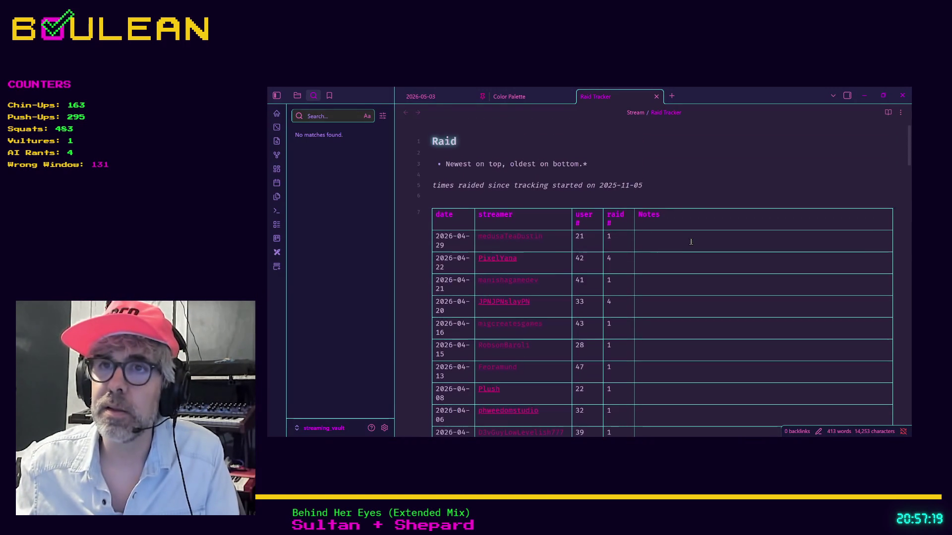
pyautogui.click(654, 260)
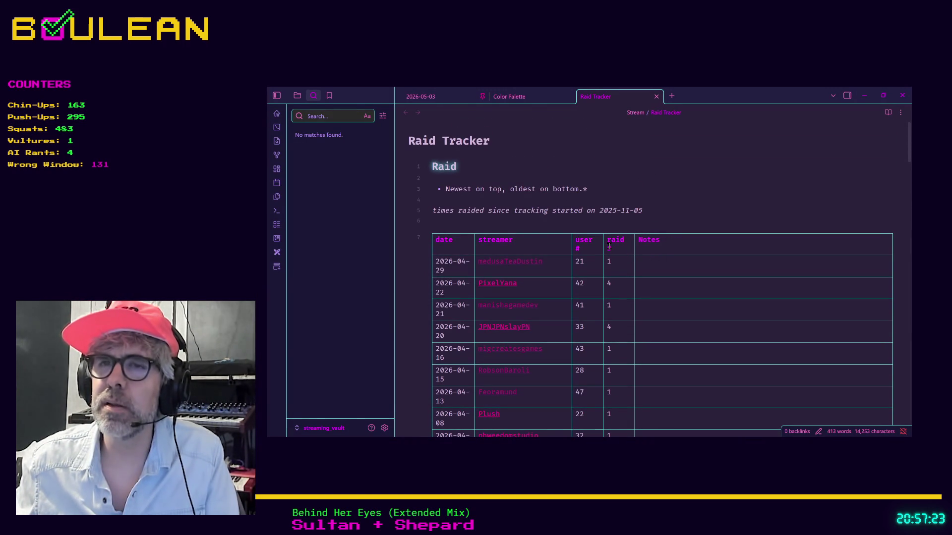
pyautogui.scroll(-3, 611, 246)
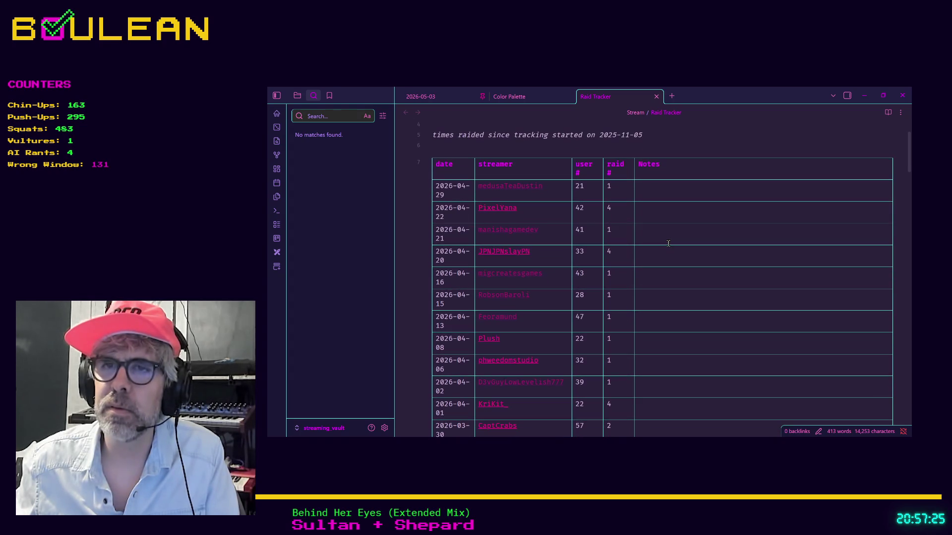
pyautogui.scroll(3, 668, 243)
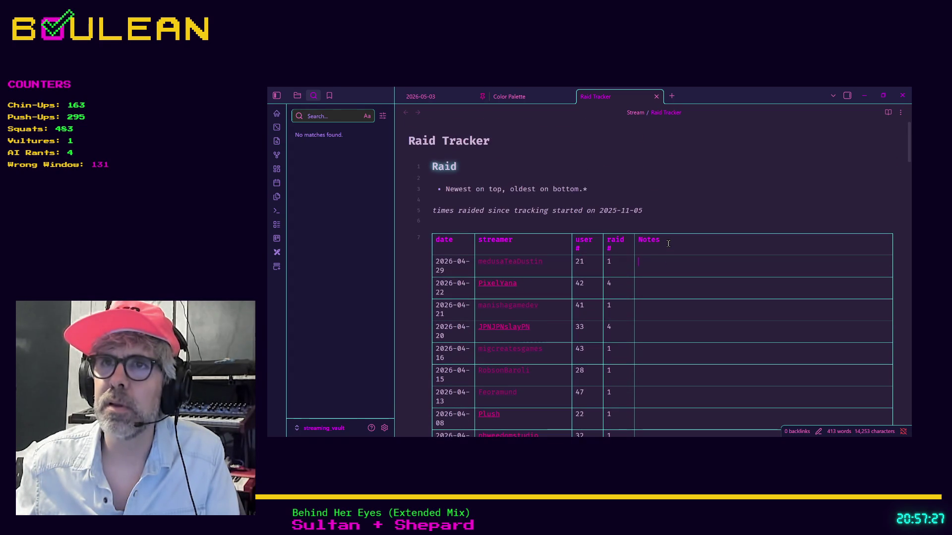
pyautogui.click(678, 247)
pyautogui.scroll(-15, 679, 248)
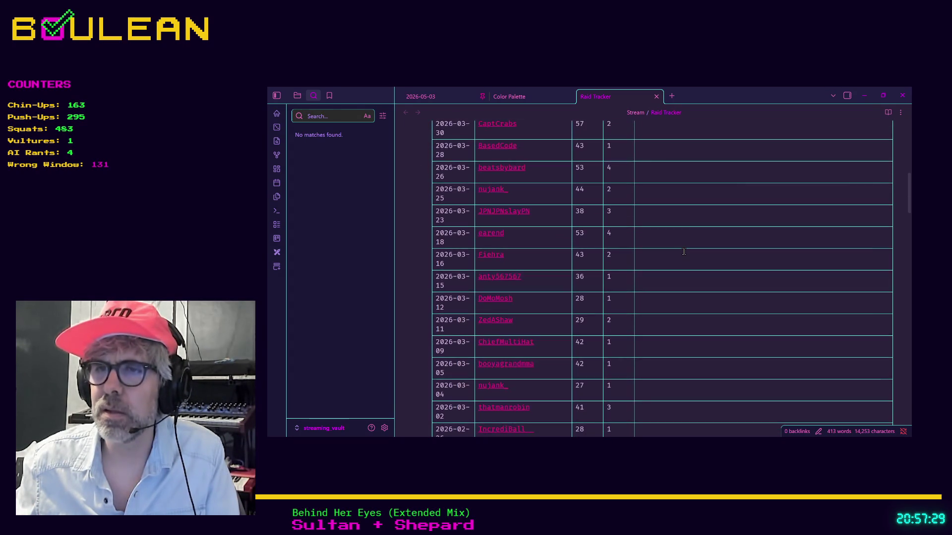
pyautogui.scroll(-20, 684, 251)
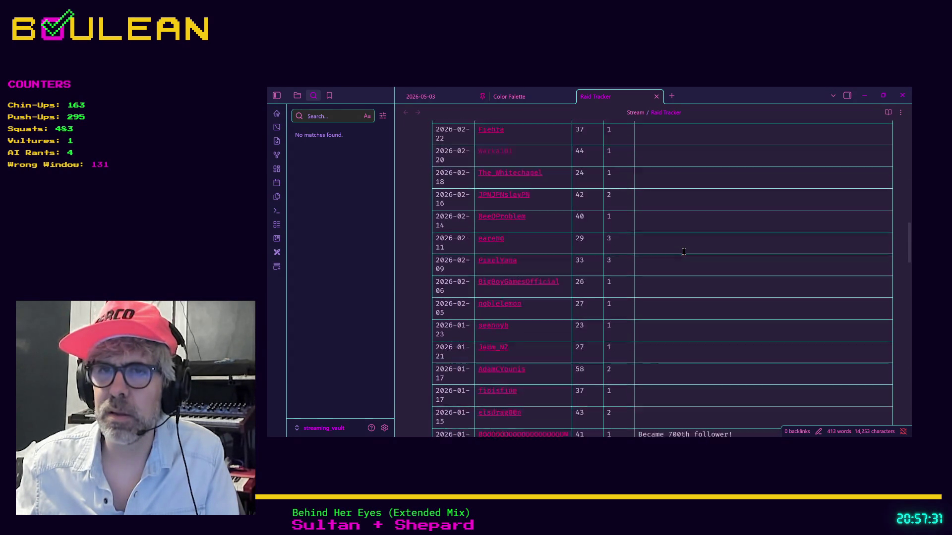
pyautogui.scroll(-20, 683, 251)
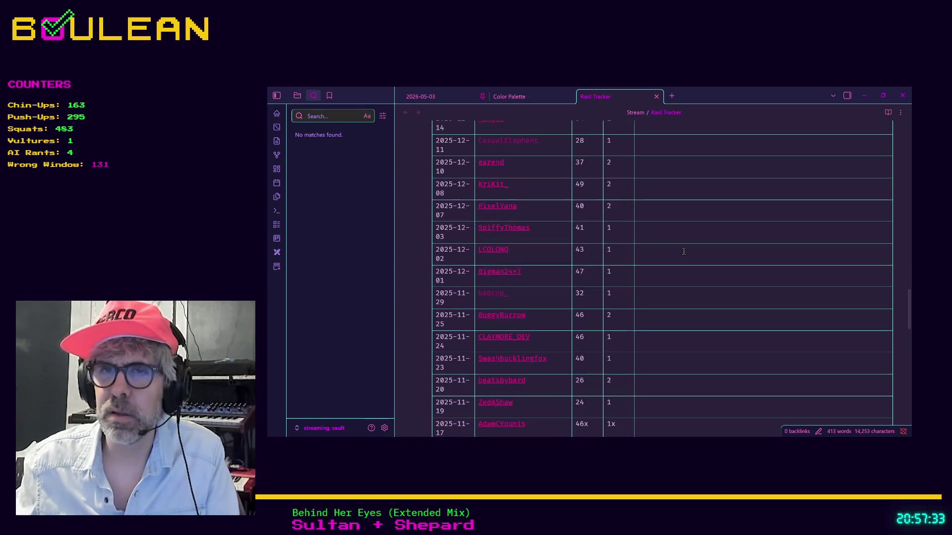
pyautogui.scroll(-15, 683, 251)
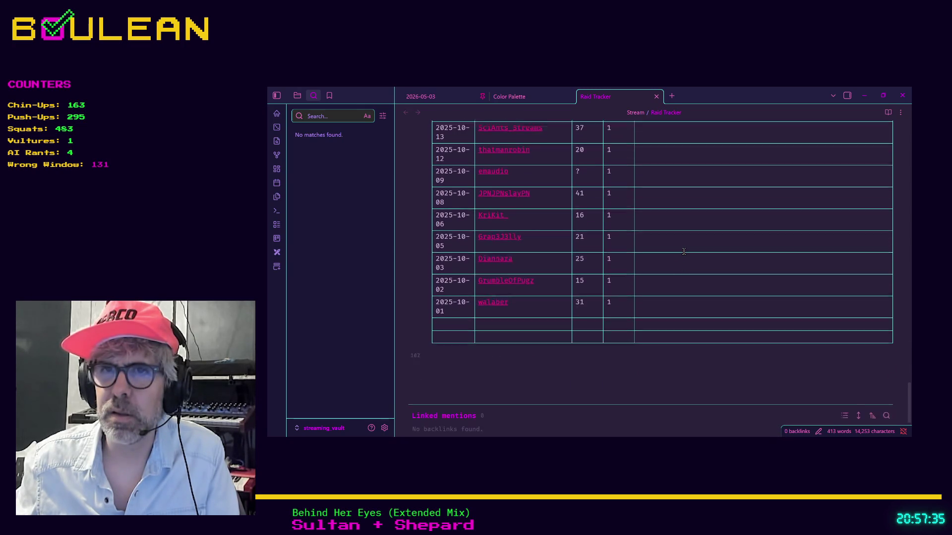
pyautogui.scroll(20, 845, 332)
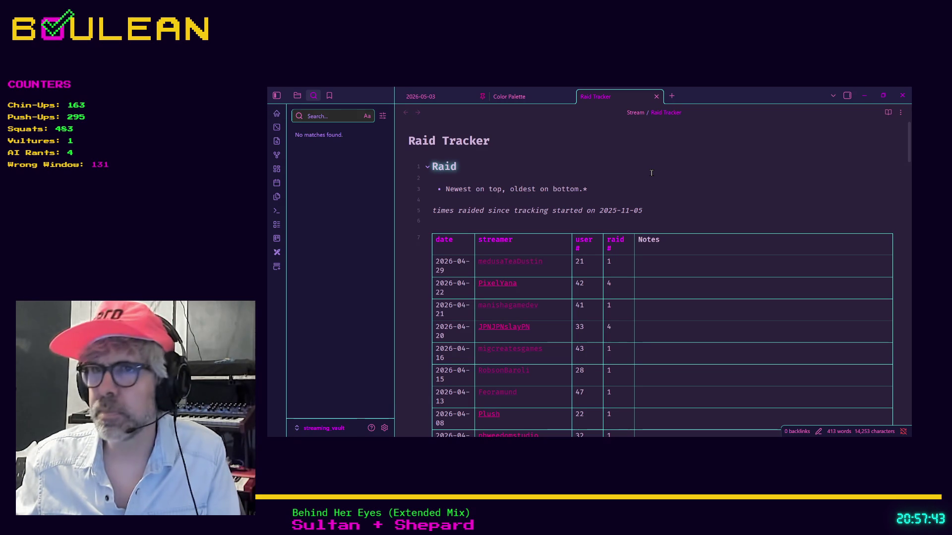
pyautogui.click(552, 258)
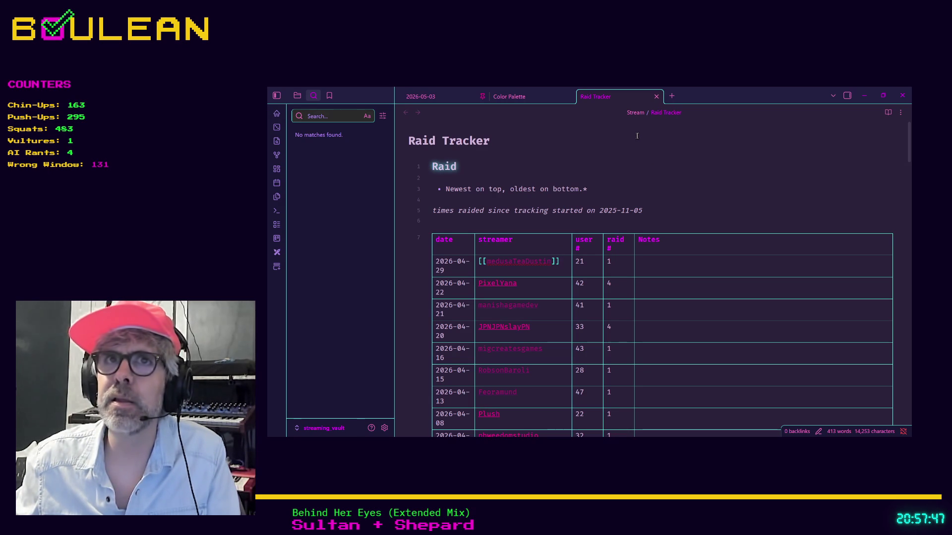
# Close Raid Tracker and reopen Stream/Raid Tracker via the 'raid' note search, then edit its first streamer link.
pyautogui.click(656, 97)
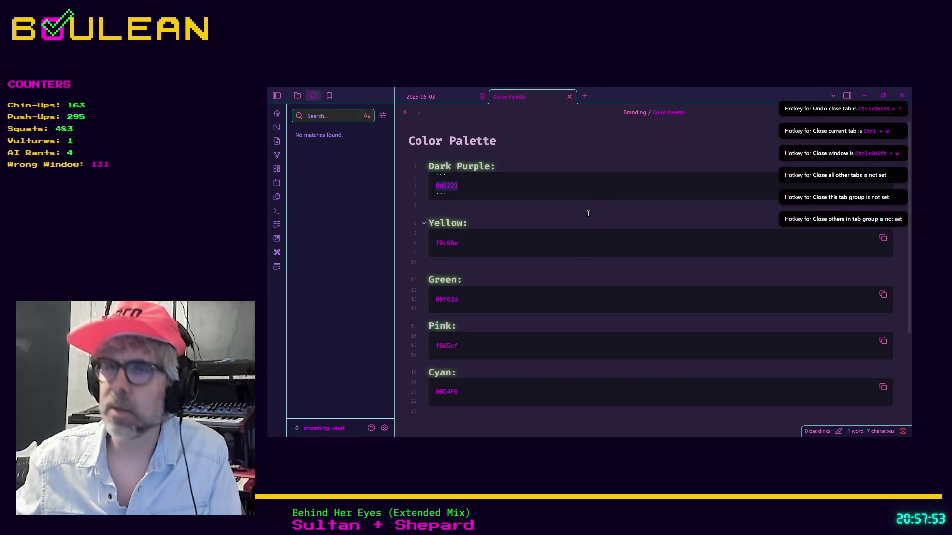
pyautogui.hotkey('ctrl', 'o')
pyautogui.write('raid')
pyautogui.press('Down')
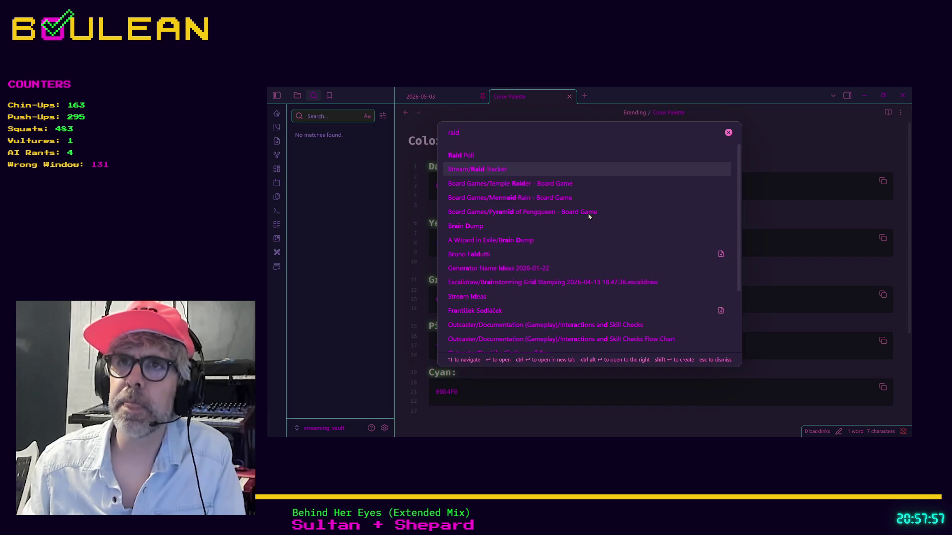
pyautogui.press('Return')
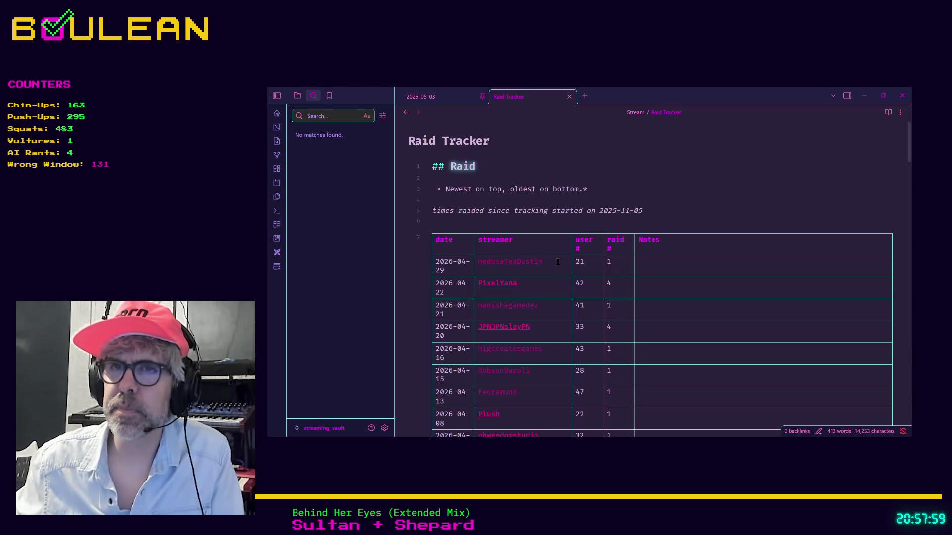
pyautogui.click(557, 261)
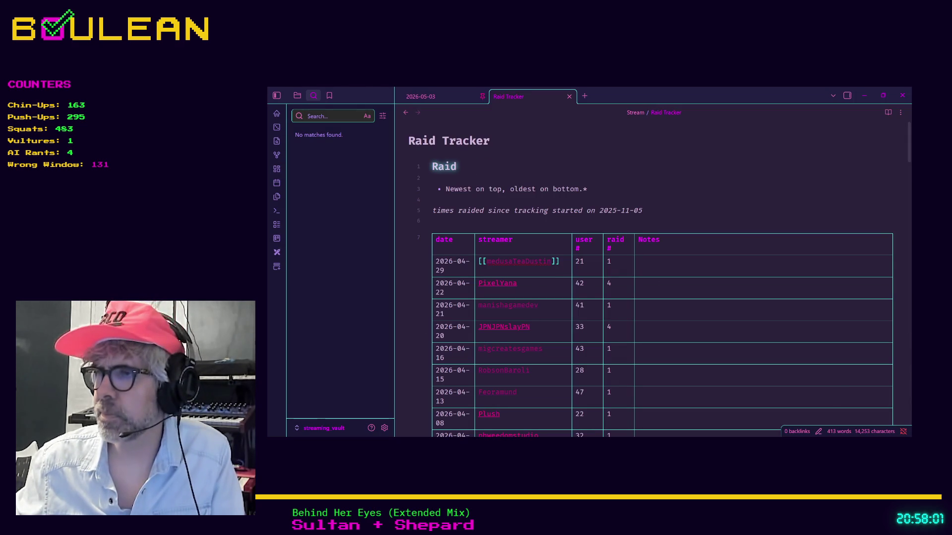
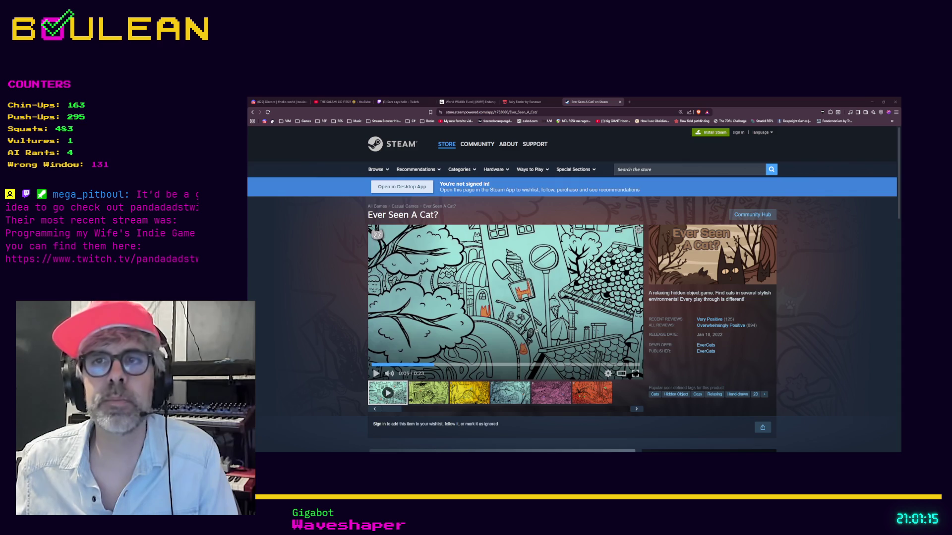
# Open kaylousberg.itch.io/kaykit-adventurers in a new browser tab.
pyautogui.hotkey('ctrl', 't')
pyautogui.write('kaylousberg.itch.io/kaykit-adventurers')
pyautogui.press('Return')
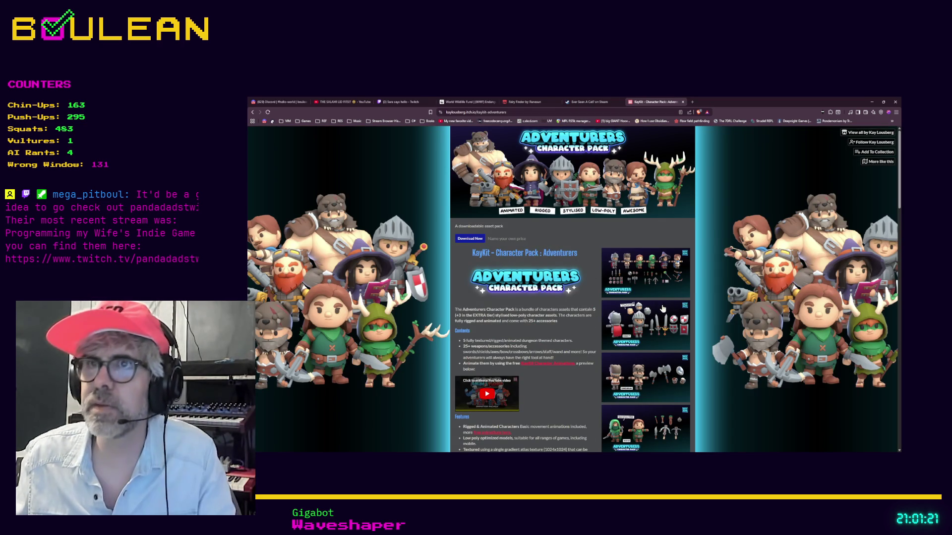
# Scroll through the KayKit Adventurers pack description, then minimize the browser to return to Godot.
pyautogui.scroll(-2, 390, 280)
pyautogui.scroll(-1, 390, 280)
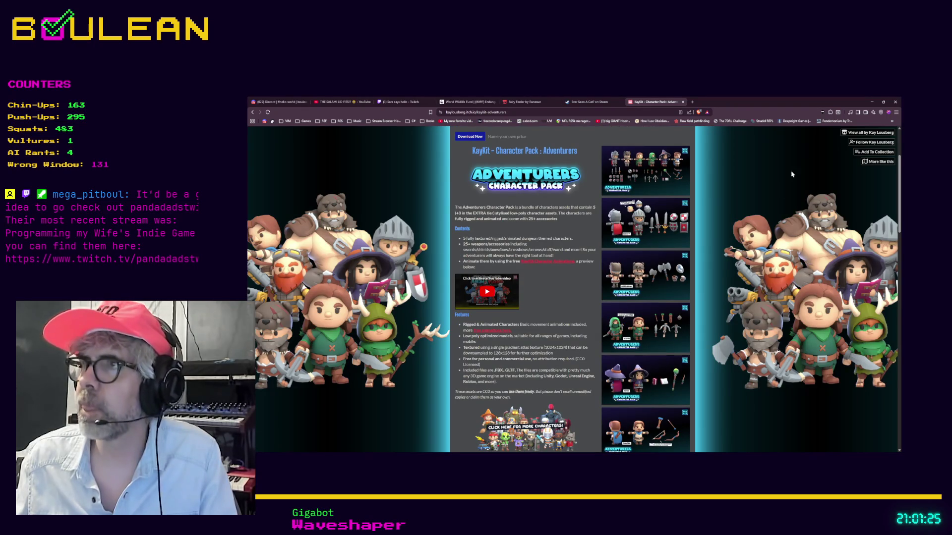
pyautogui.click(870, 102)
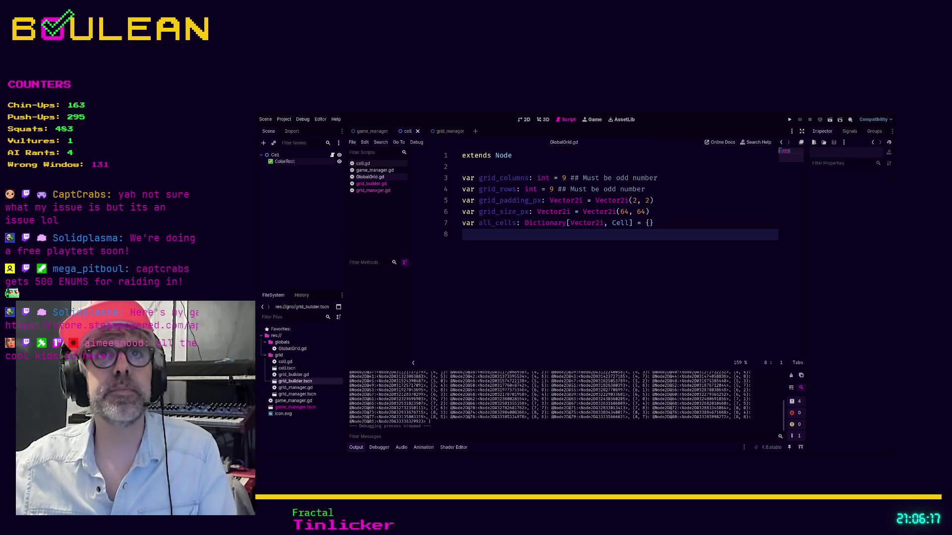
# Load the pasted Art Attack Steam store address in a new tab and view its main screenshot enlarged.
pyautogui.hotkey('ctrl', 't')
pyautogui.hotkey('ctrl', 'v')
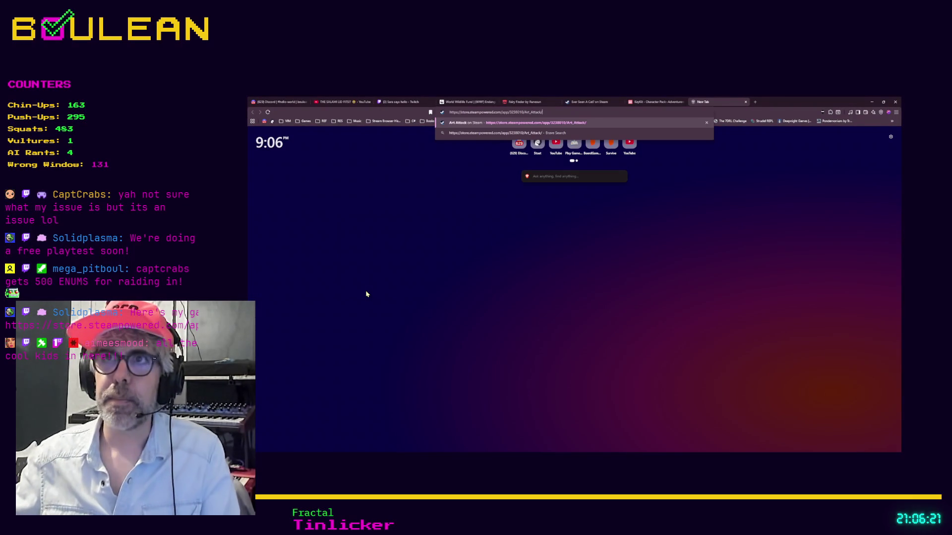
pyautogui.press('Return')
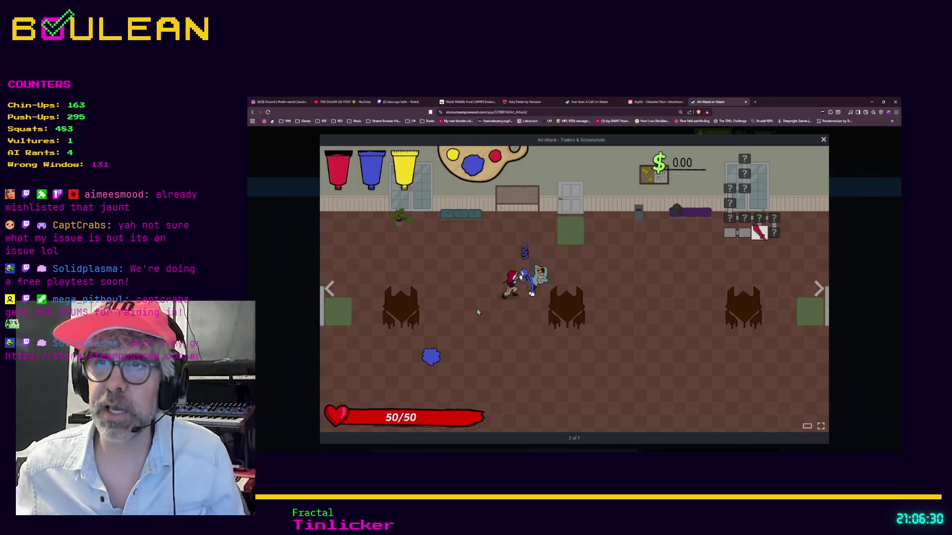
pyautogui.click(478, 312)
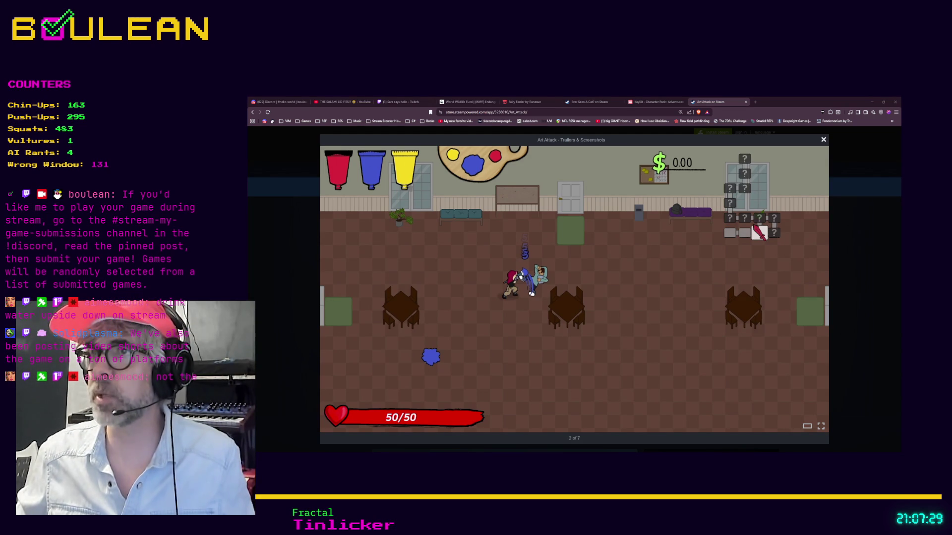
pyautogui.press('Escape')
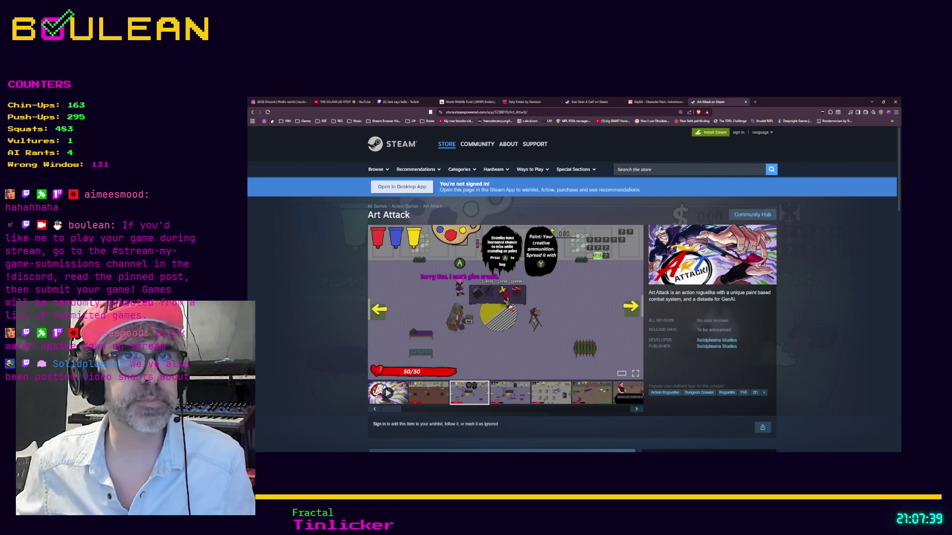
# Step through the Art Attack screenshots at full size, then close the viewer.
pyautogui.moveTo(458, 320)
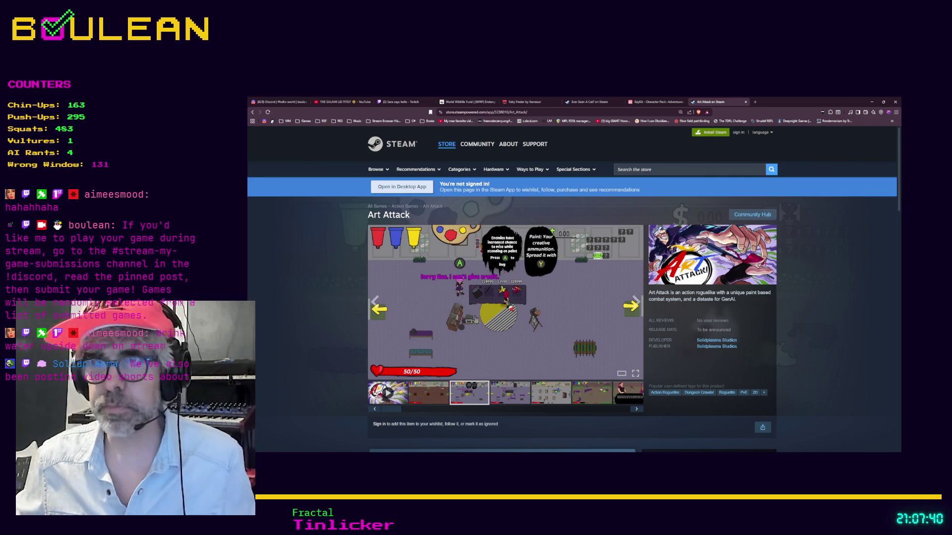
pyautogui.click(635, 305)
pyautogui.click(586, 307)
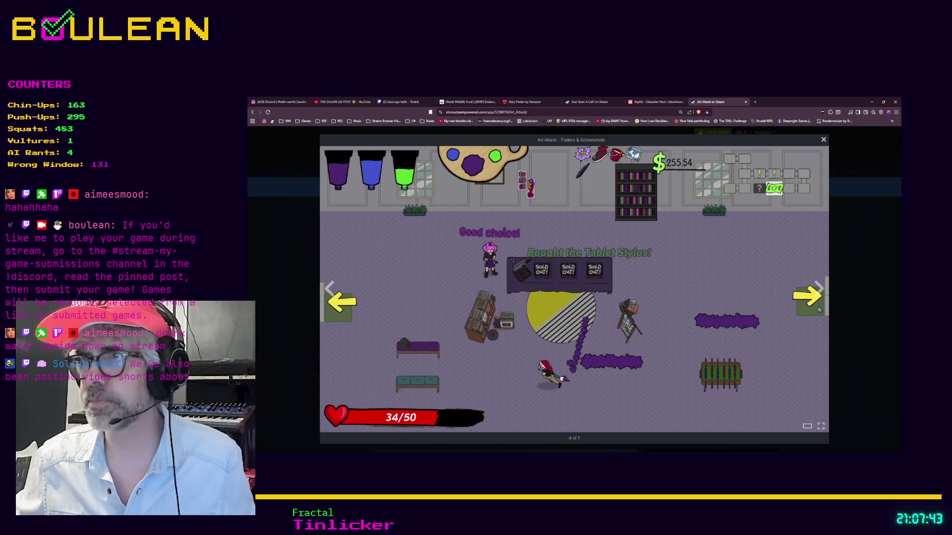
pyautogui.click(817, 292)
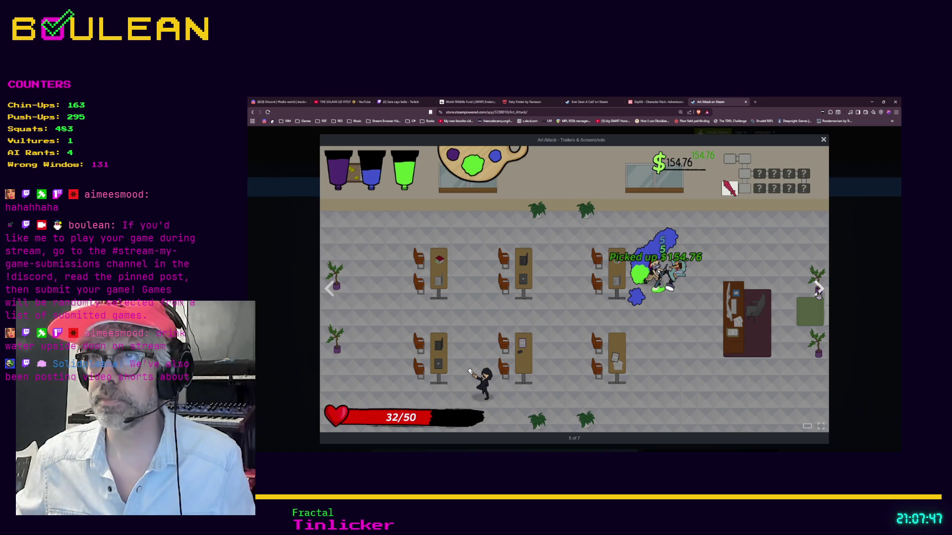
pyautogui.click(817, 291)
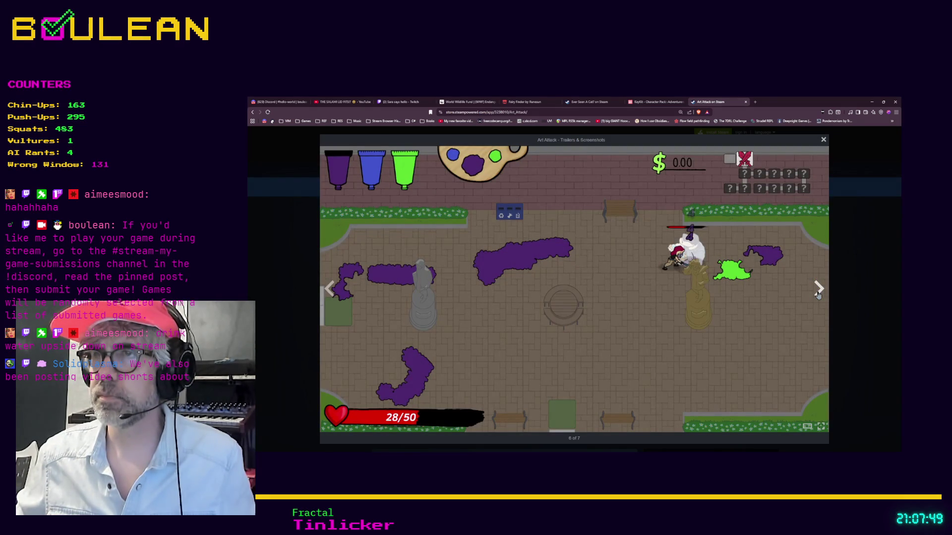
pyautogui.click(818, 291)
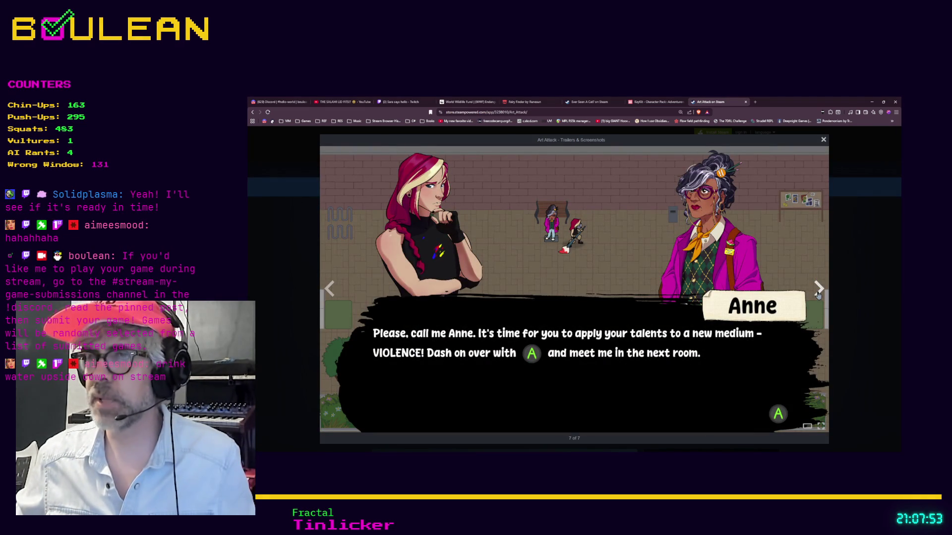
pyautogui.click(818, 291)
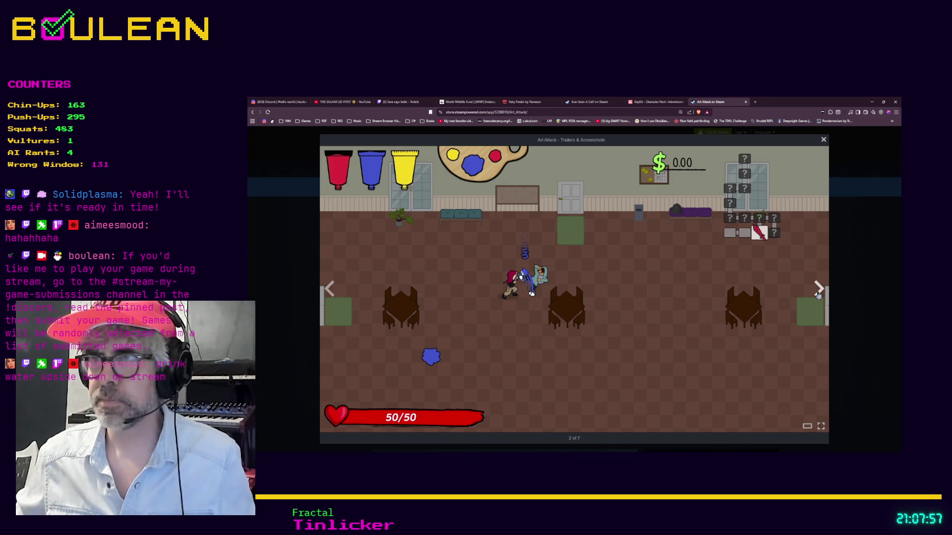
pyautogui.click(855, 296)
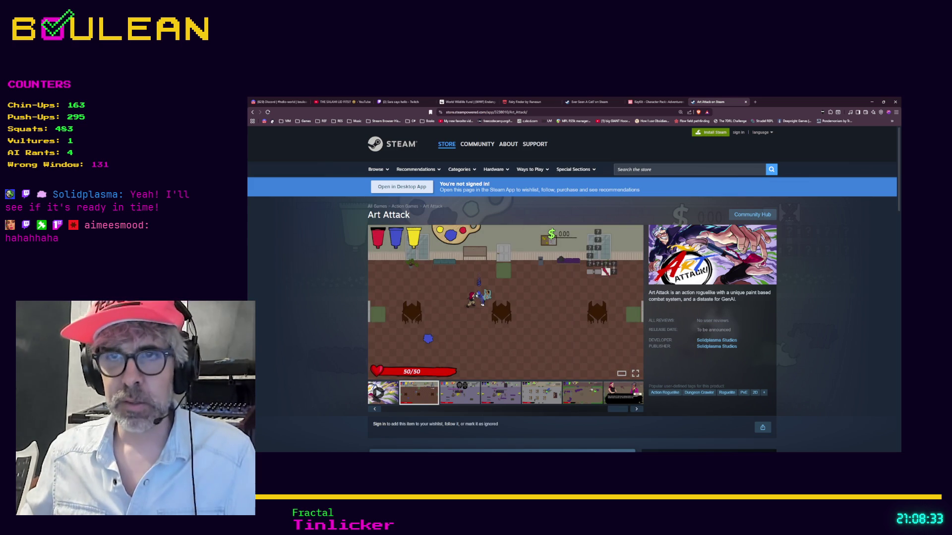
# Minimize the browser showing the Art Attack page.
pyautogui.moveTo(425, 316)
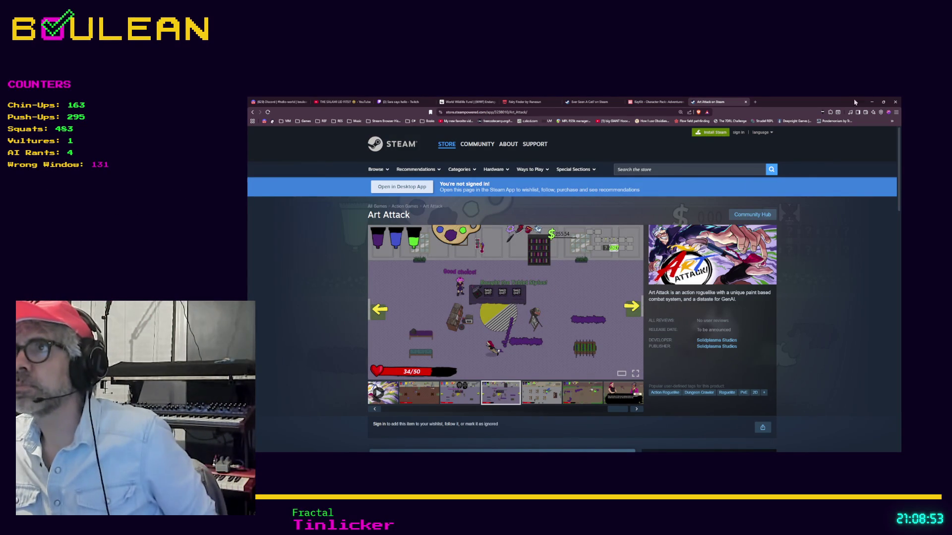
pyautogui.click(871, 102)
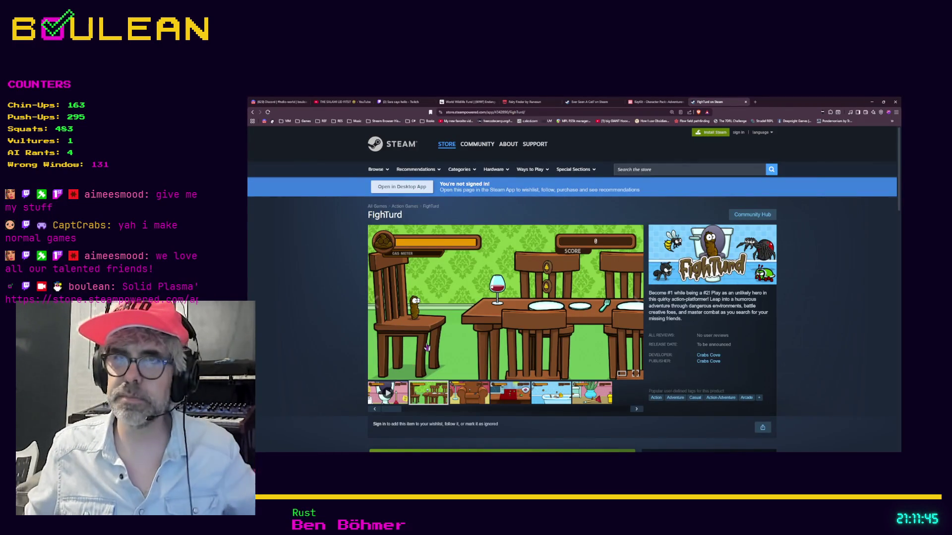
# Restore the browser and enlarge the FightTurd dining-room screenshot (2 of 6).
pyautogui.click(439, 329)
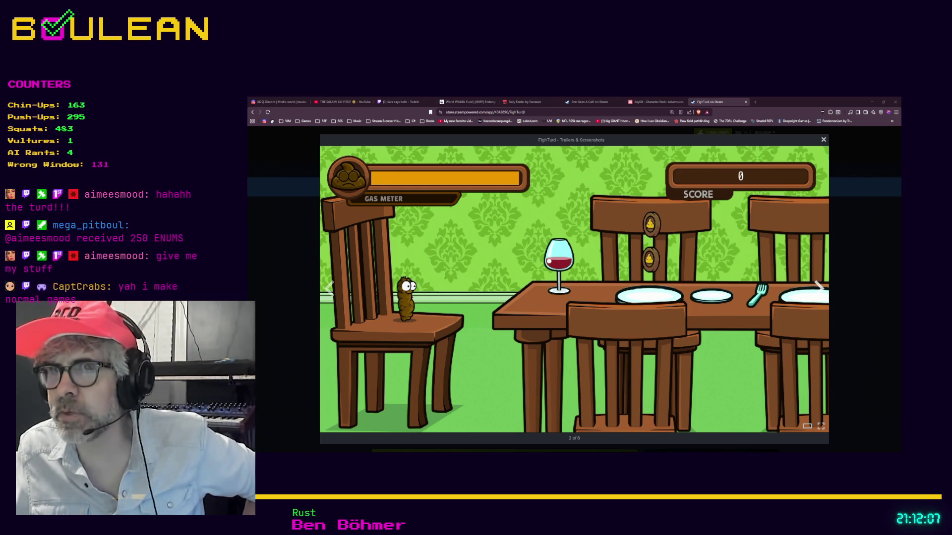
# Browse the FightTurd armchair, kitchen, bathtub and plunger screenshots, then close the viewer.
pyautogui.click(819, 287)
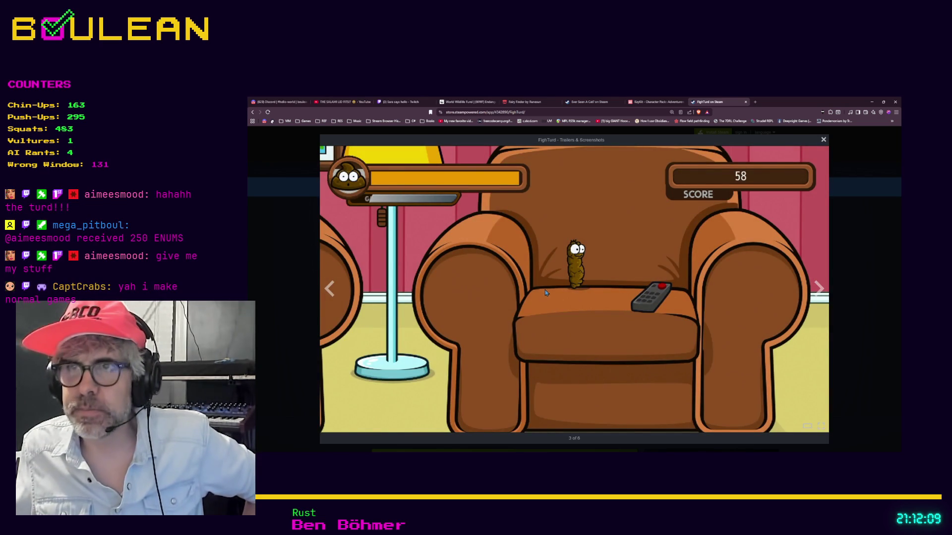
pyautogui.click(330, 295)
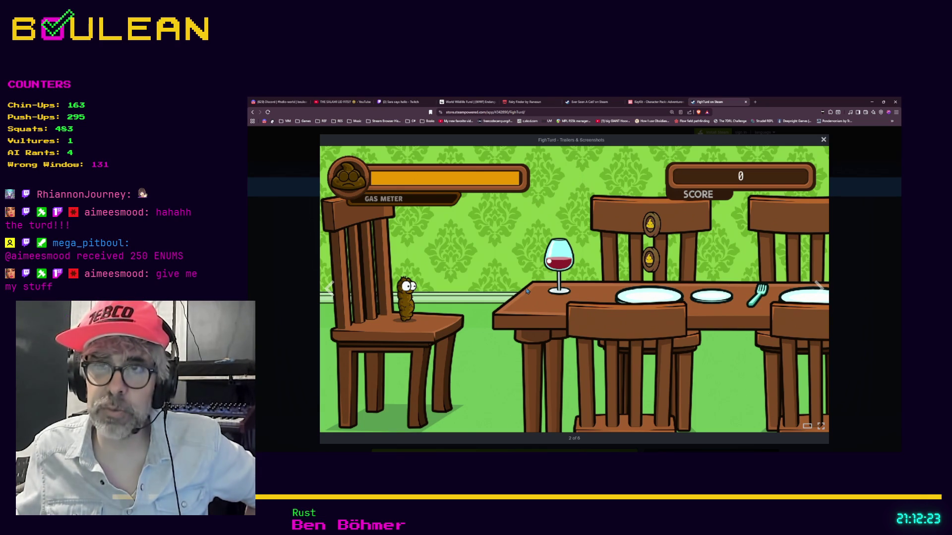
pyautogui.click(819, 296)
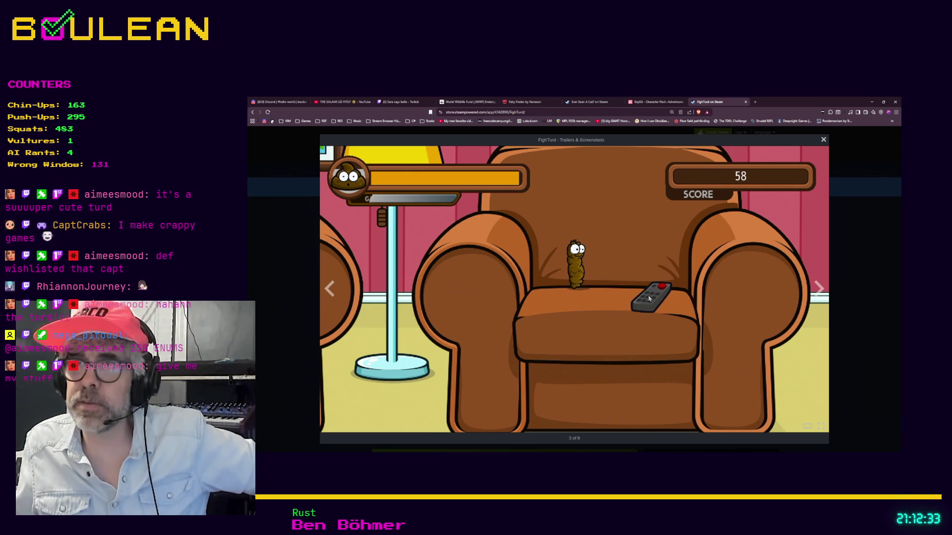
pyautogui.click(818, 292)
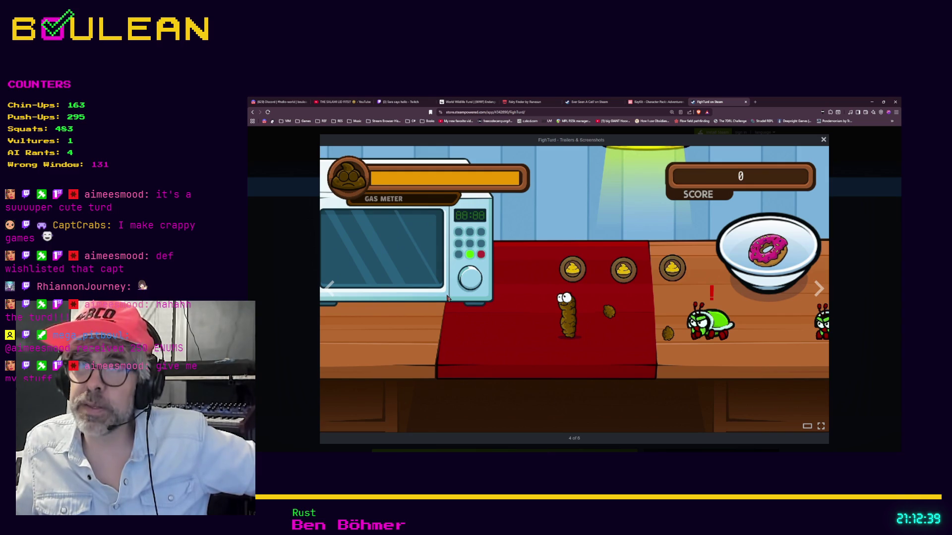
pyautogui.click(817, 289)
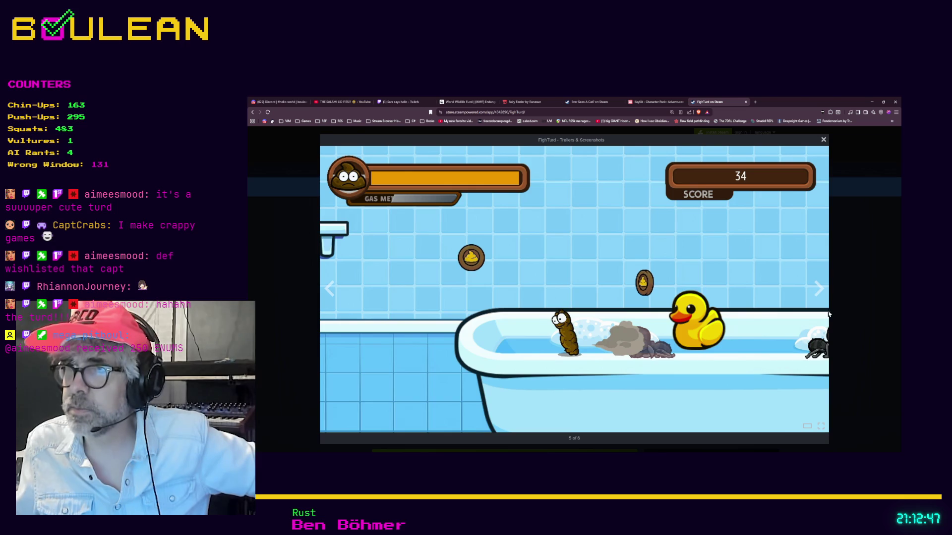
pyautogui.click(819, 291)
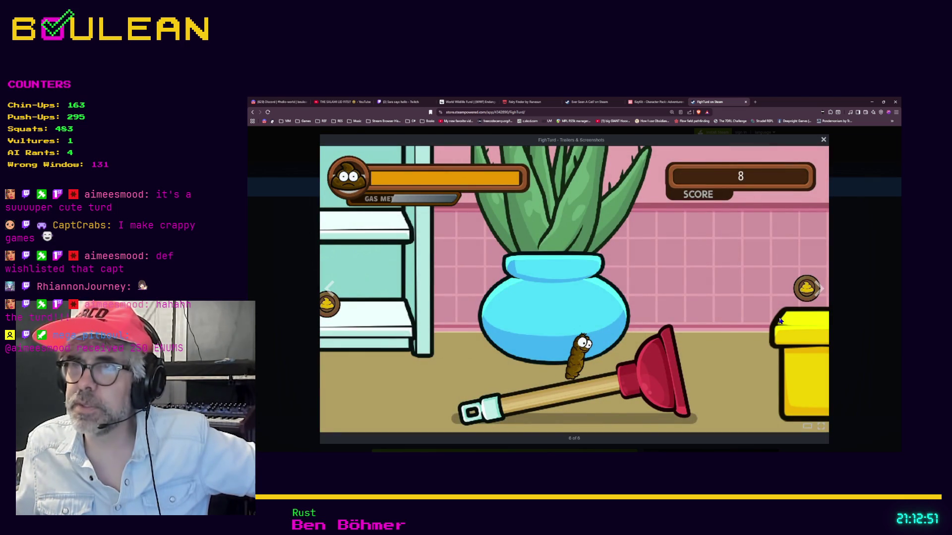
pyautogui.click(816, 293)
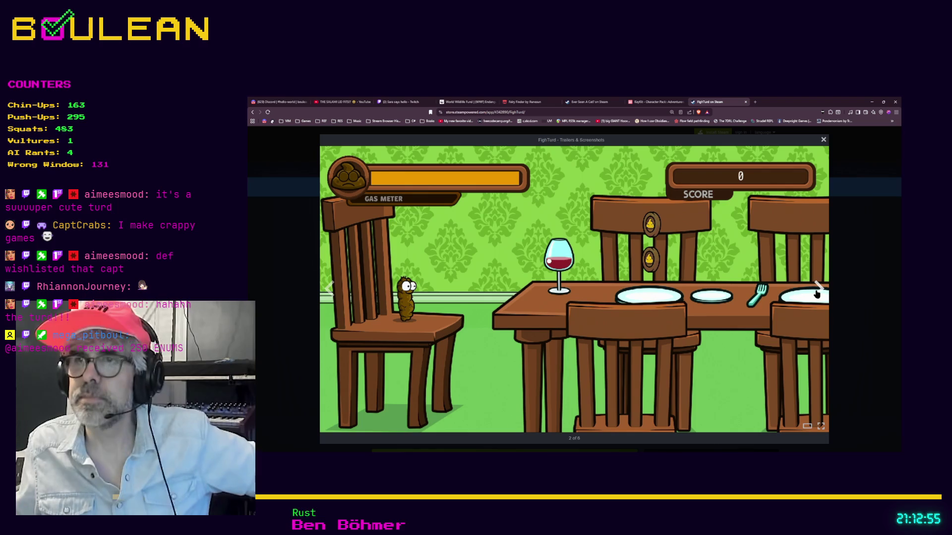
pyautogui.click(859, 278)
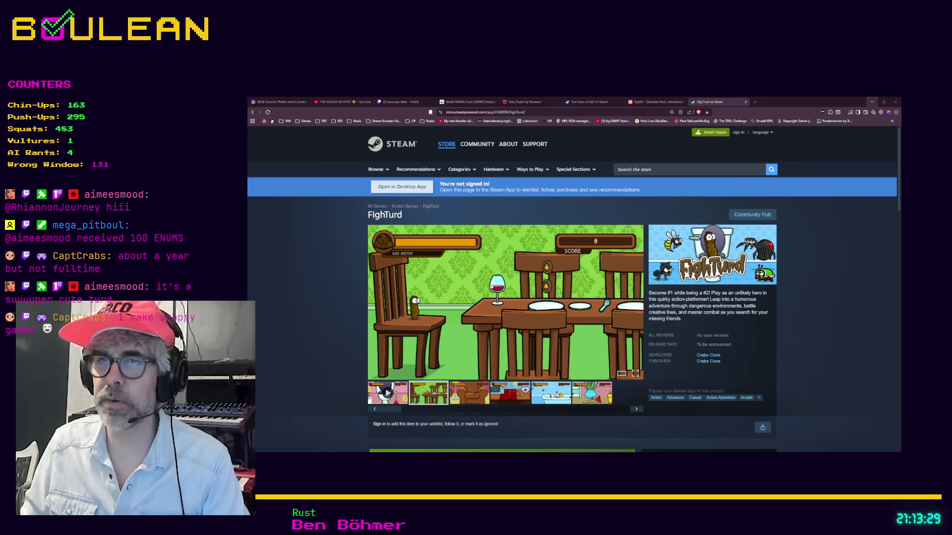
# Minimize the browser with the FightTurd page to return to Godot's GlobalGrid script.
pyautogui.click(871, 102)
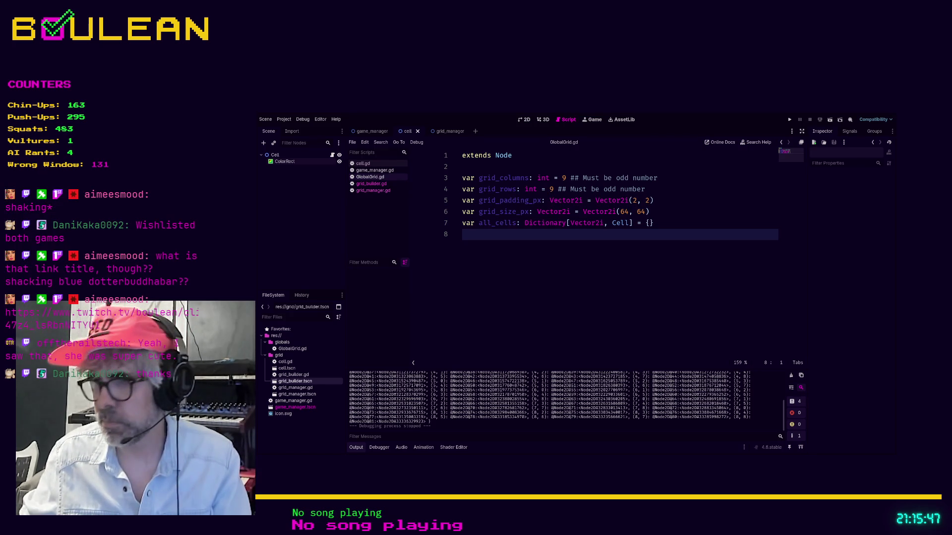
# Switch from Godot to the browser showing the Twitch clip.
pyautogui.hotkey('alt', 'Tab')
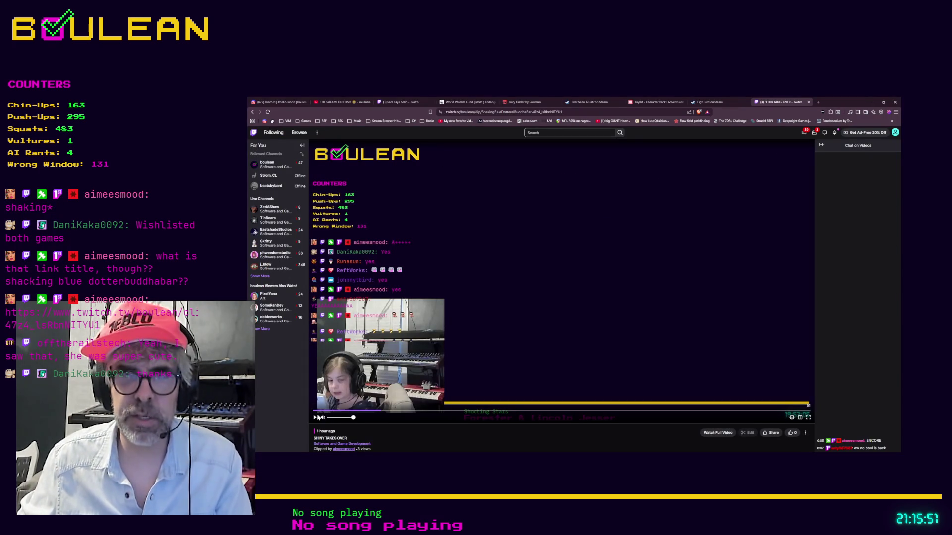
# Seek the Twitch clip, let it play to the end screen, then minimize the browser.
pyautogui.click(314, 418)
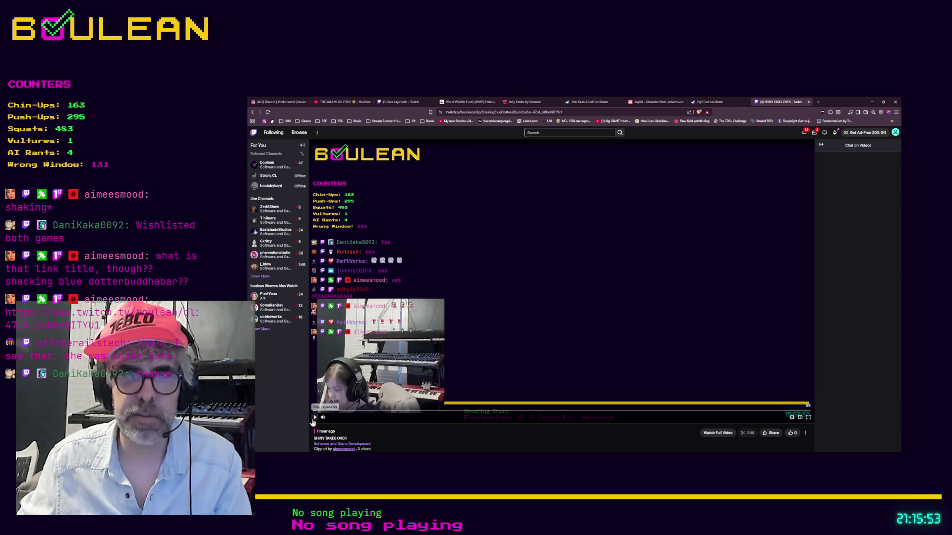
pyautogui.click(313, 419)
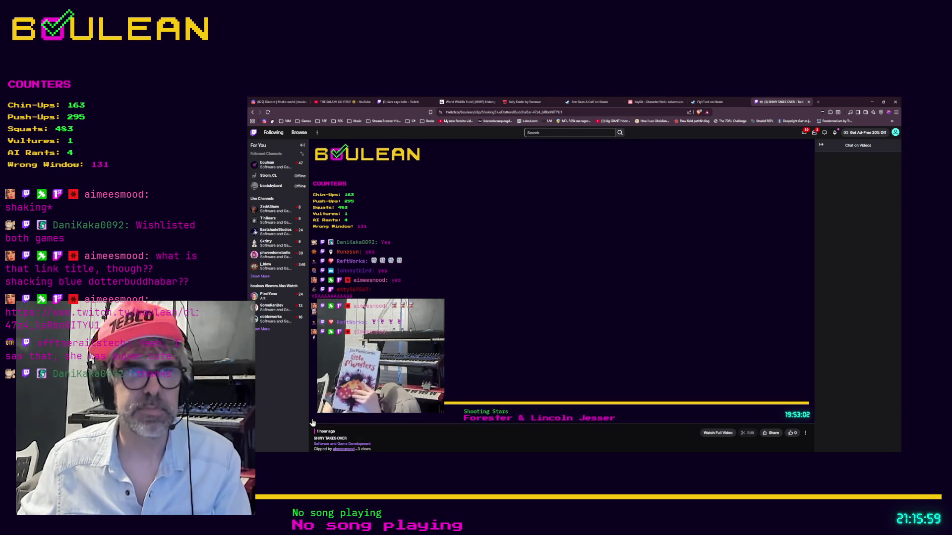
pyautogui.moveTo(348, 421)
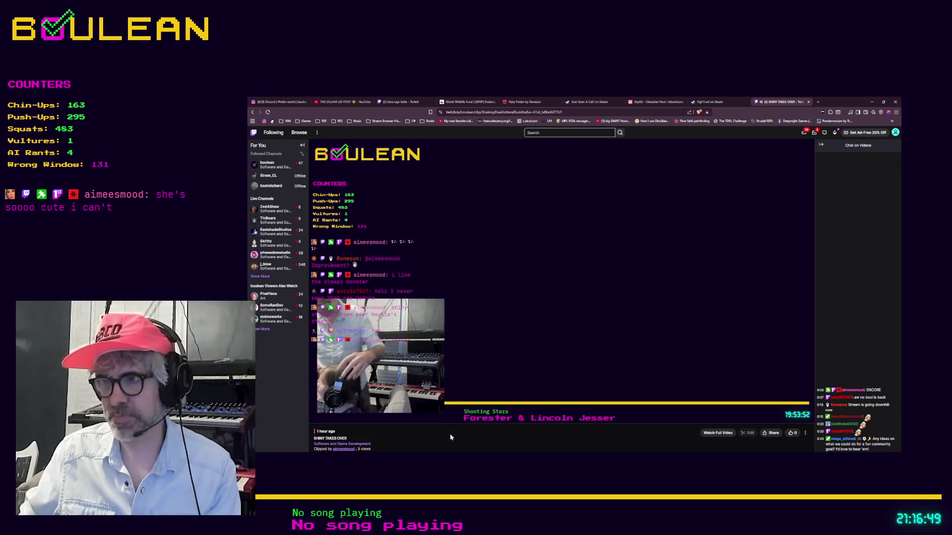
pyautogui.moveTo(431, 387)
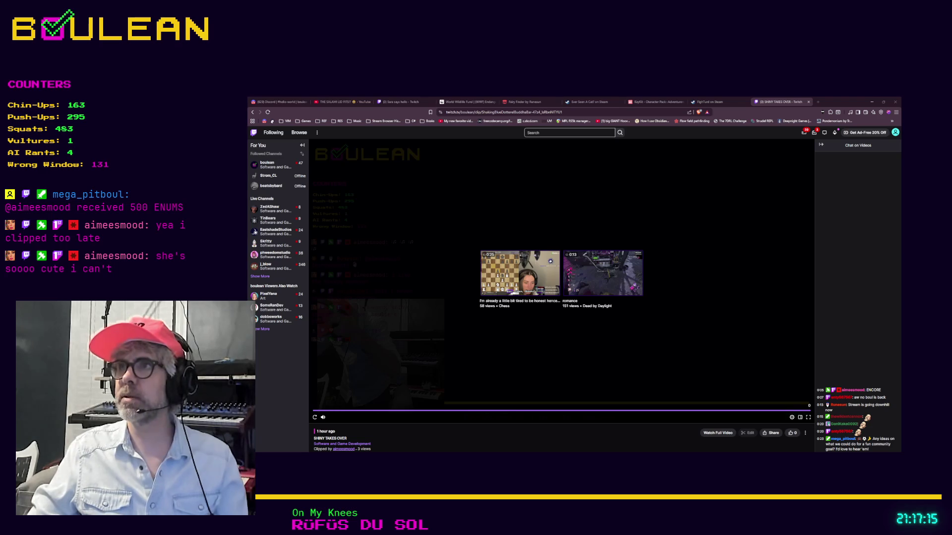
pyautogui.click(871, 102)
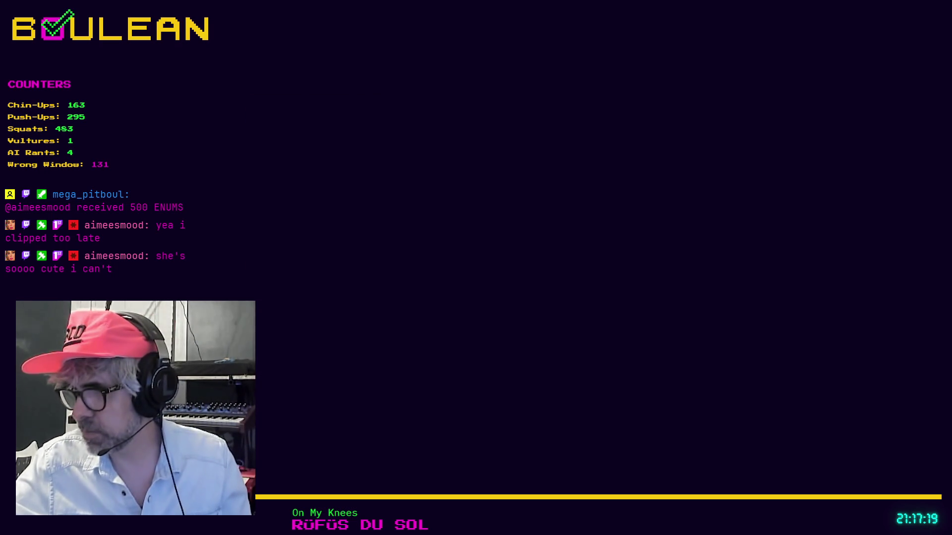
# Switch back to the Godot editor showing the GlobalGrid.gd script.
pyautogui.hotkey('alt', 'Tab')
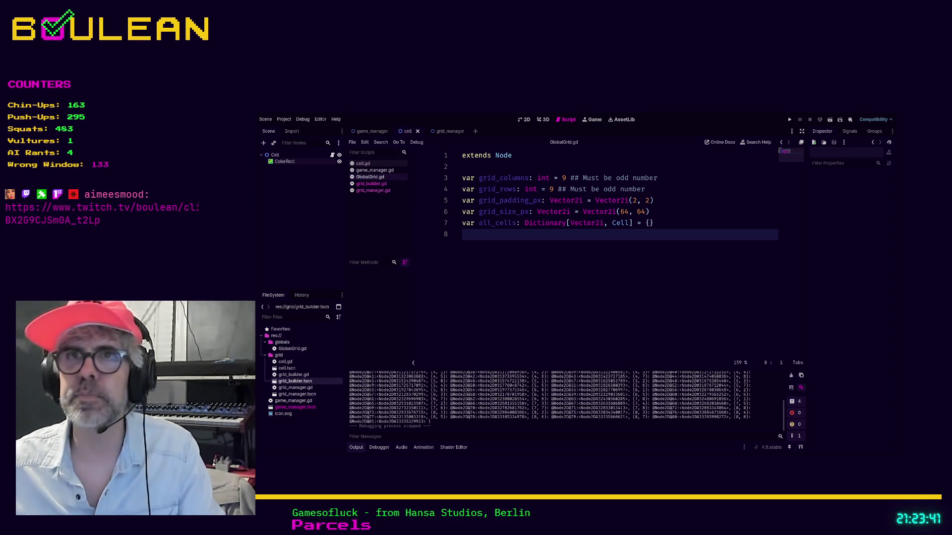
# In the browser, load the pasted twitch.tv/videos URL of the 'Making a IRC client in Go' broadcast.
pyautogui.hotkey('alt', 'Tab')
pyautogui.hotkey('ctrl', 'l')
pyautogui.hotkey('ctrl', 'v')
pyautogui.press('Return')
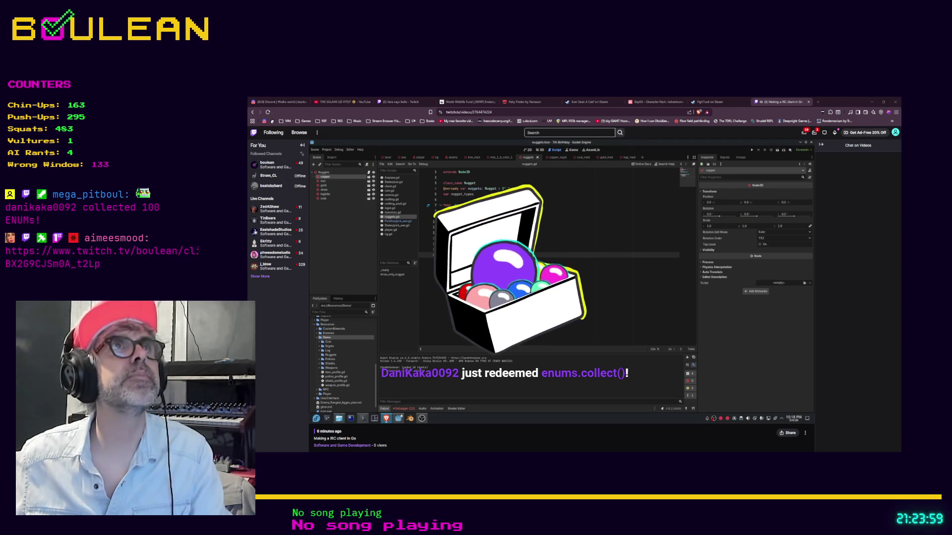
# Open the same video in a second tab and pause playback in both copies.
pyautogui.click(526, 111)
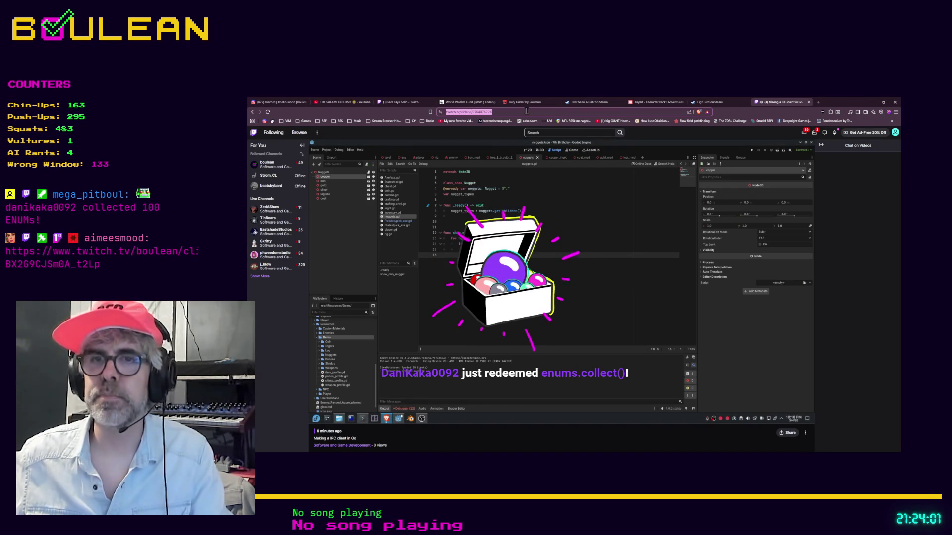
pyautogui.hotkey('ctrl', 'c')
pyautogui.hotkey('ctrl', 't')
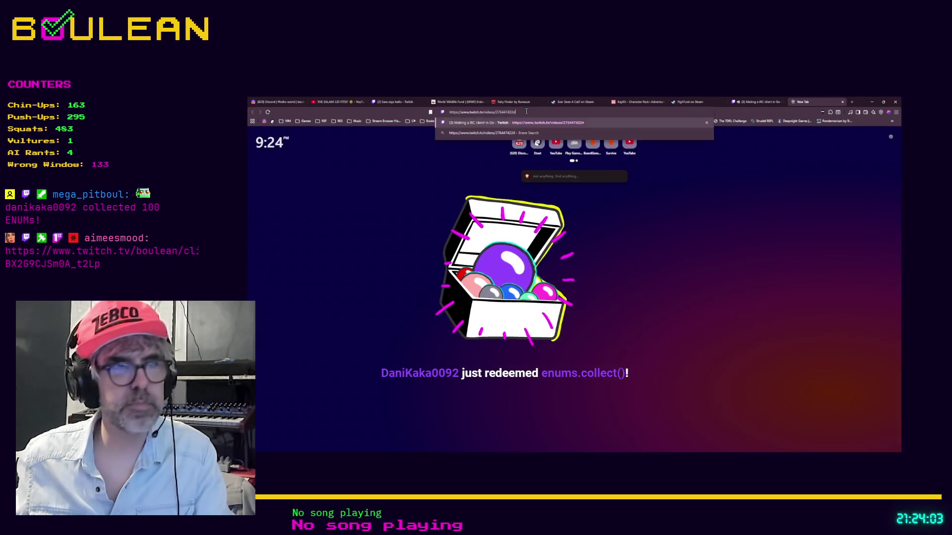
pyautogui.hotkey('ctrl', 'v')
pyautogui.press('Return')
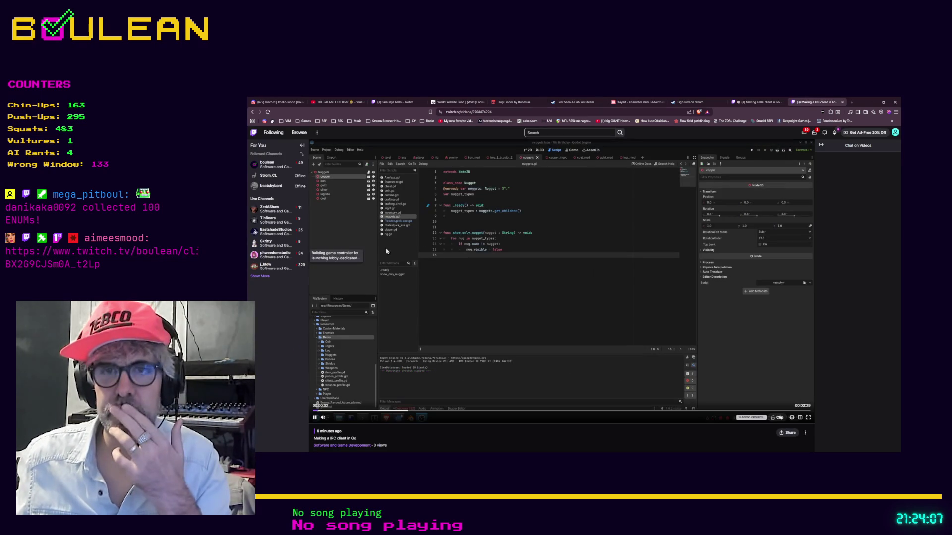
pyautogui.click(316, 418)
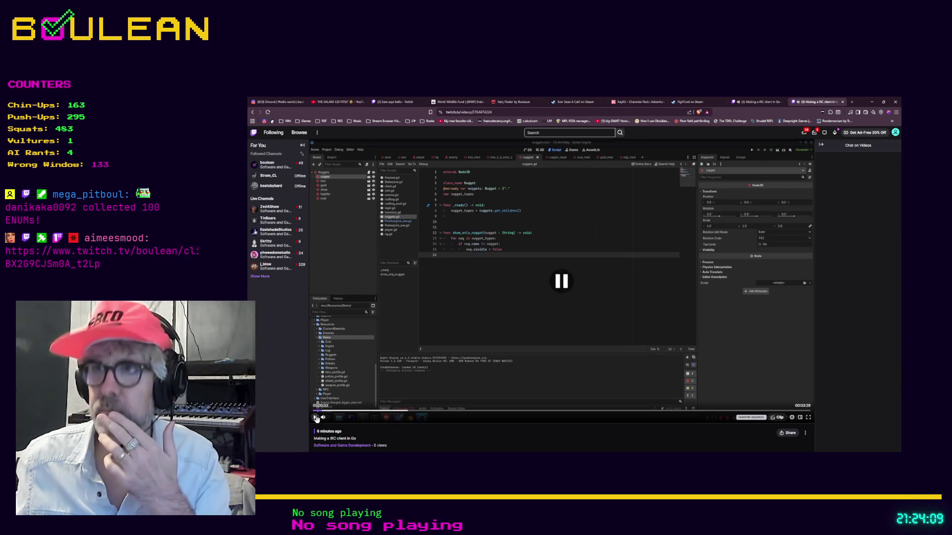
pyautogui.click(739, 101)
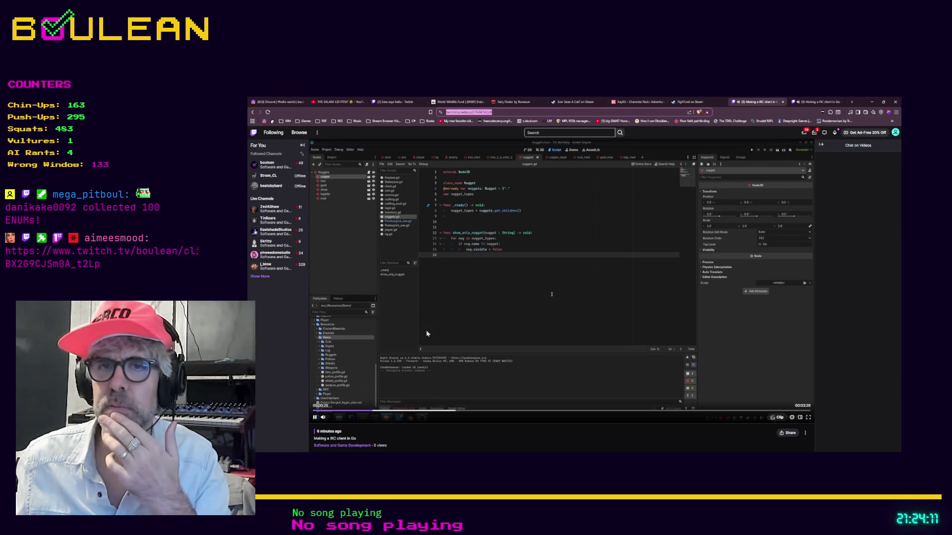
pyautogui.click(392, 378)
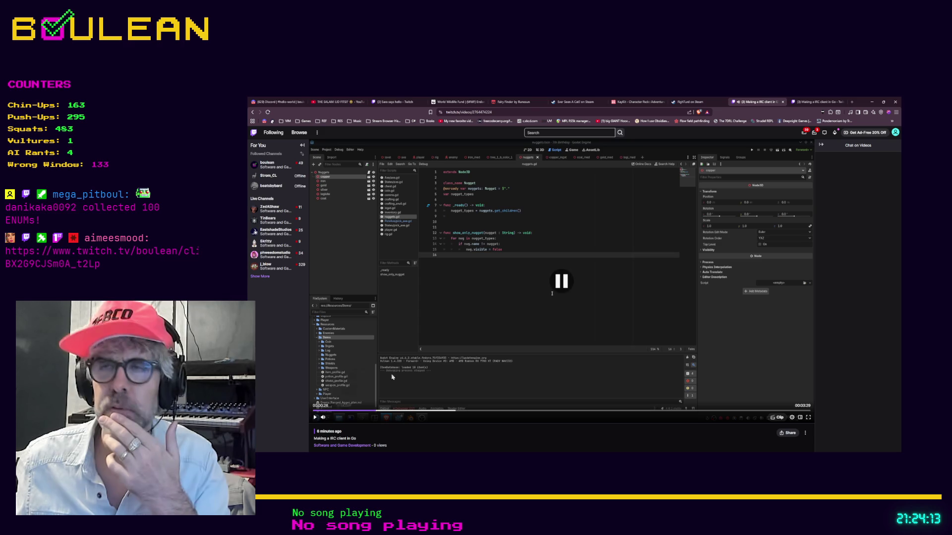
pyautogui.click(801, 103)
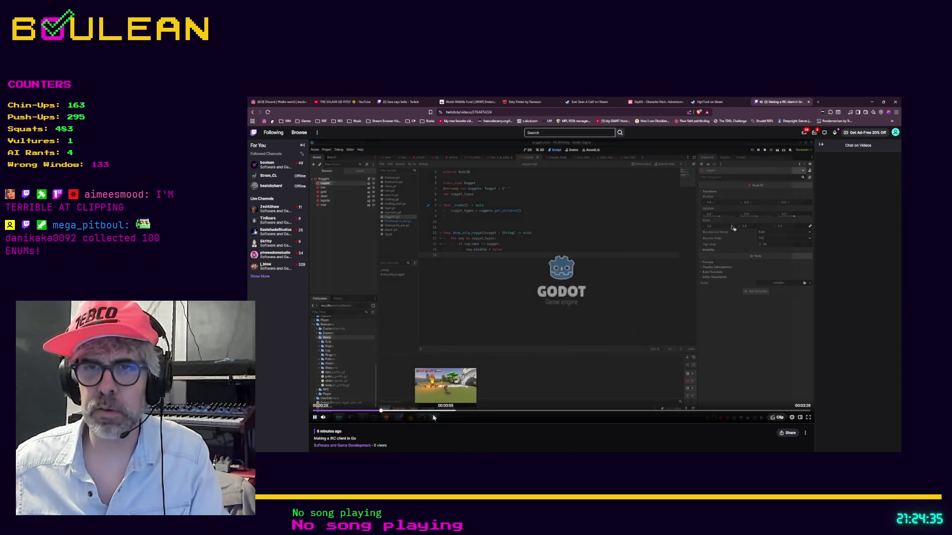
# Skip the video ahead past 42 seconds and 00:01:37 toward the inventory part.
pyautogui.click(409, 411)
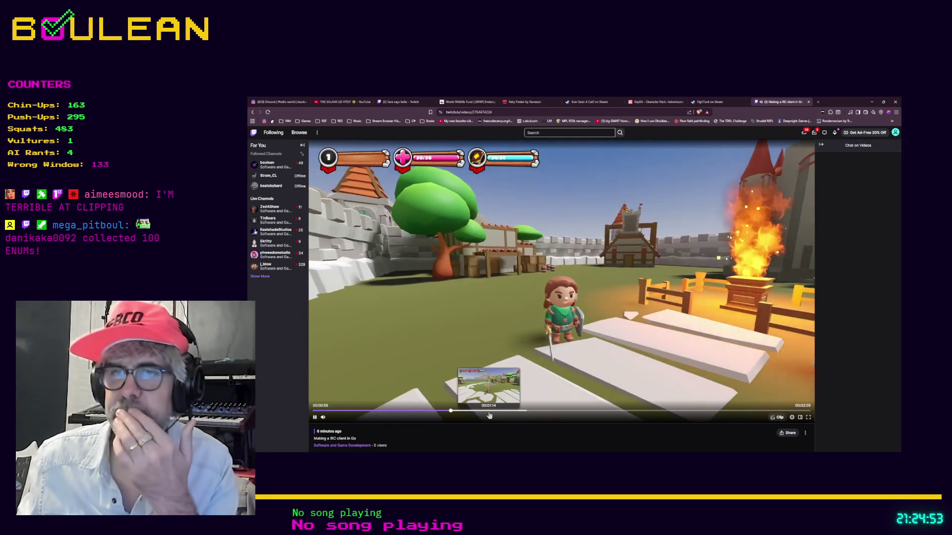
pyautogui.click(488, 411)
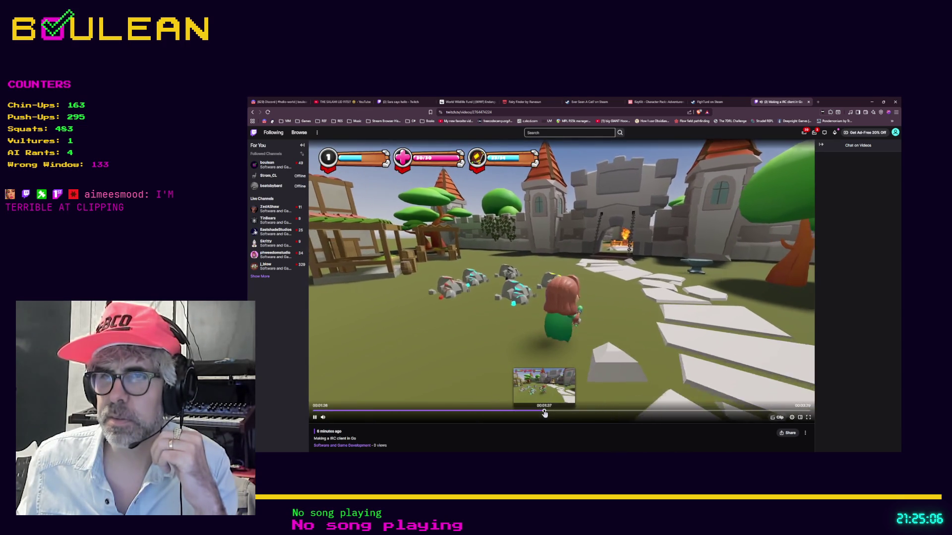
pyautogui.click(545, 411)
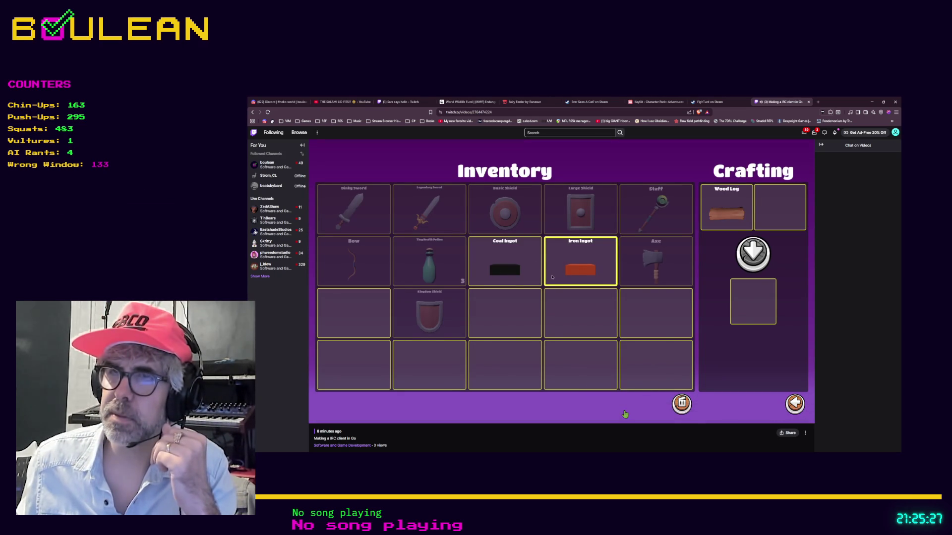
pyautogui.click(625, 415)
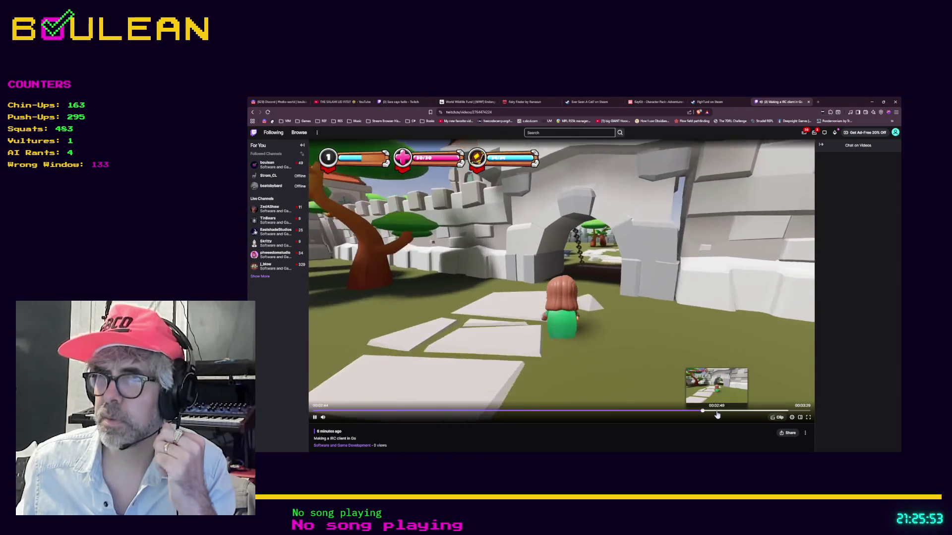
# Skip ahead past 00:03:05 and pause the video at 00:03:16 on the village scene.
pyautogui.click(717, 412)
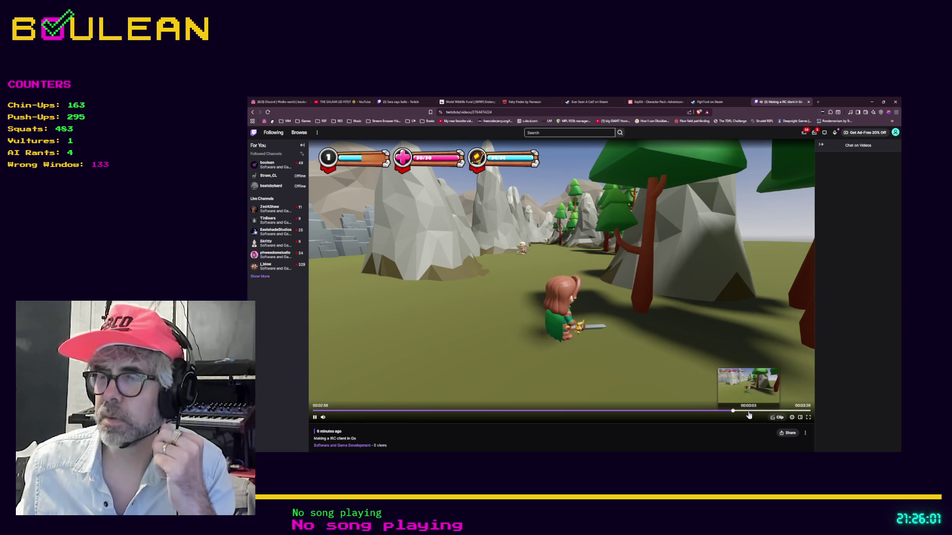
pyautogui.click(753, 414)
pyautogui.click(771, 412)
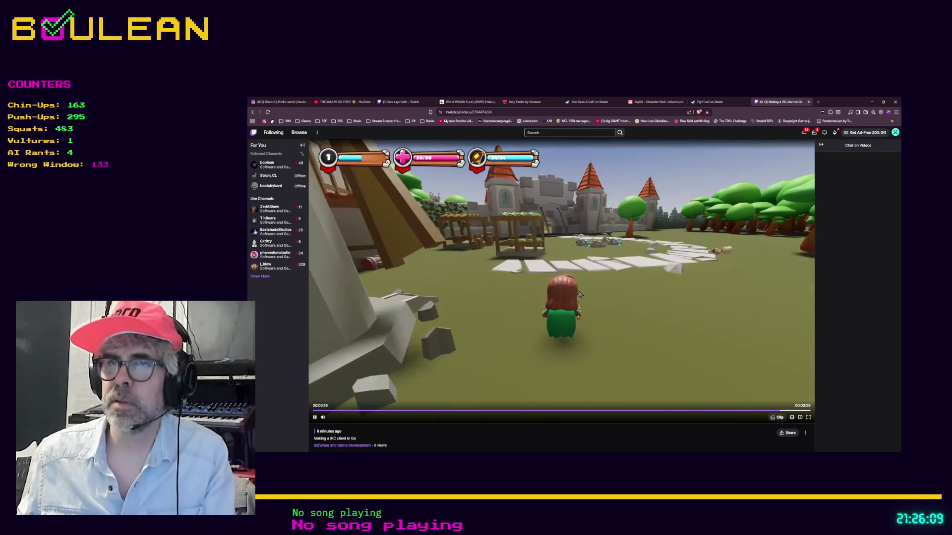
pyautogui.click(586, 296)
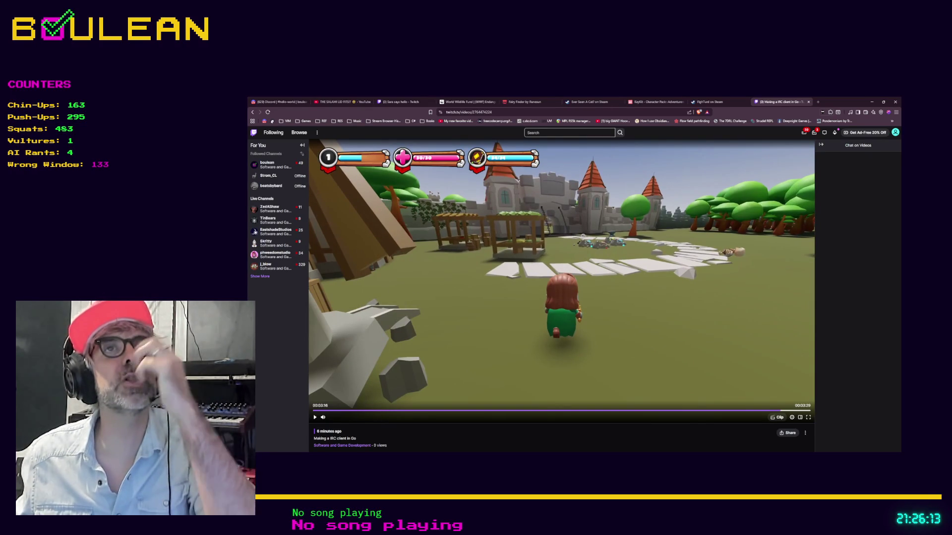
pyautogui.hotkey('alt', 'Tab')
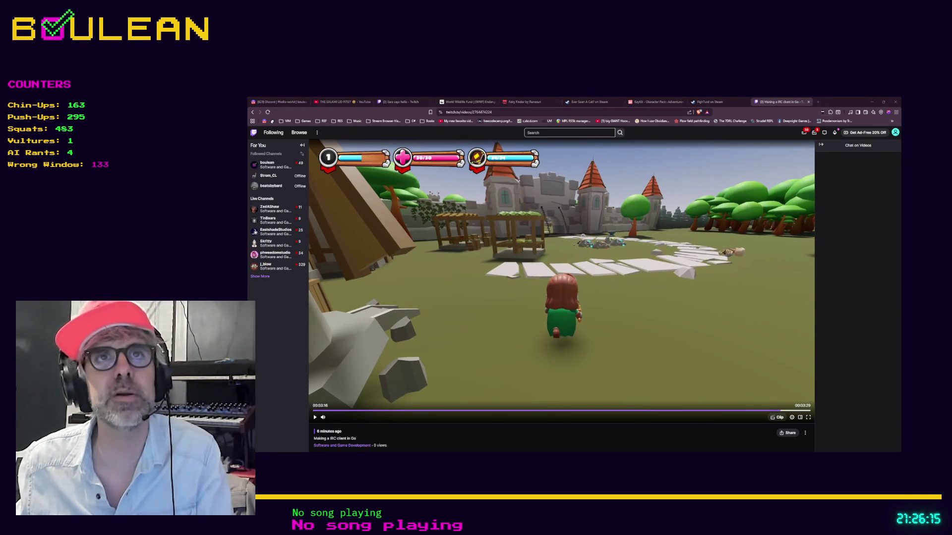
# Load the shared SHINY DANCE OFF clip in a new tab, then minimize the browser.
pyautogui.hotkey('ctrl', 't')
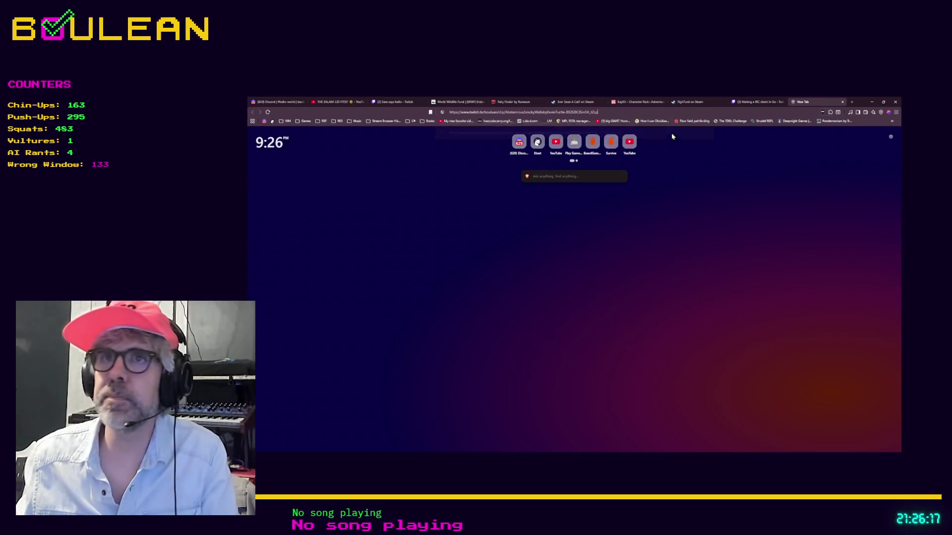
pyautogui.hotkey('ctrl', 'v')
pyautogui.press('Return')
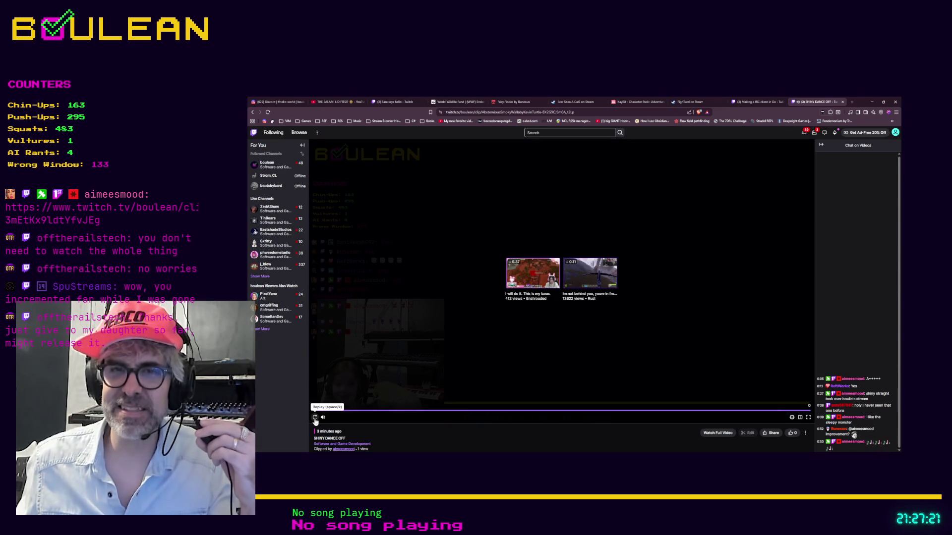
pyautogui.click(871, 103)
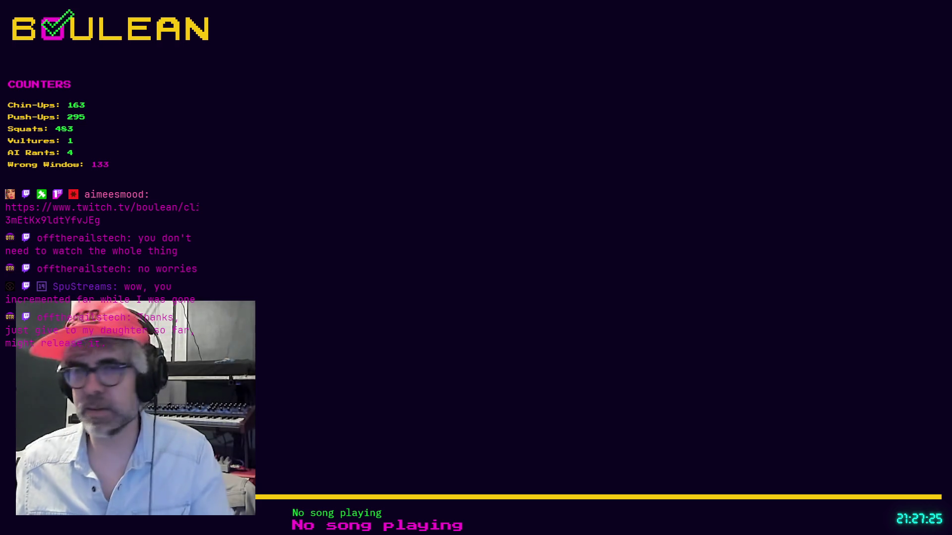